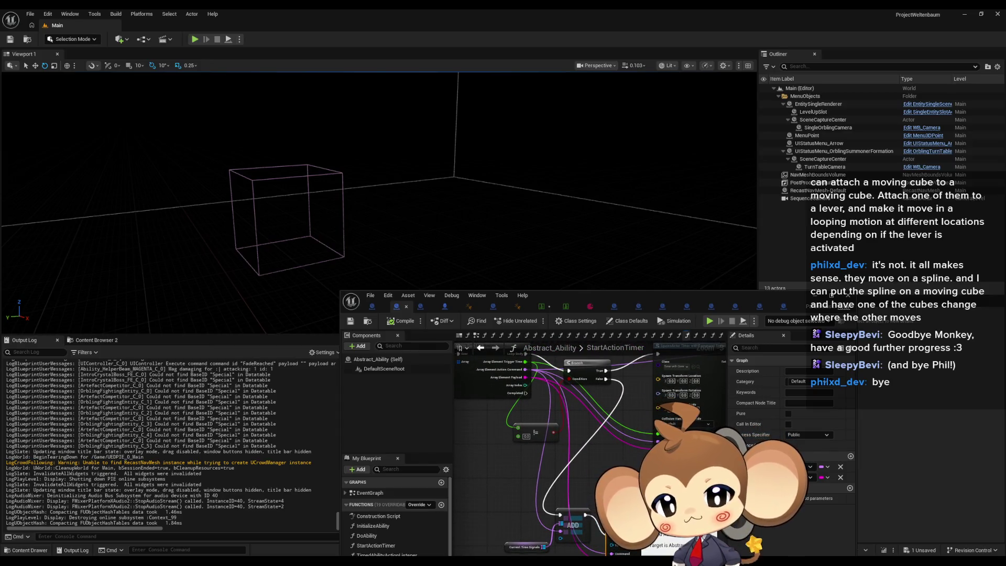
Step: Pan the StartActionTimer graph to inspect the listener, loop and spawn nodes
{"action": "left_click_drag", "start_coordinate": [576, 503], "coordinate": [538, 410]}
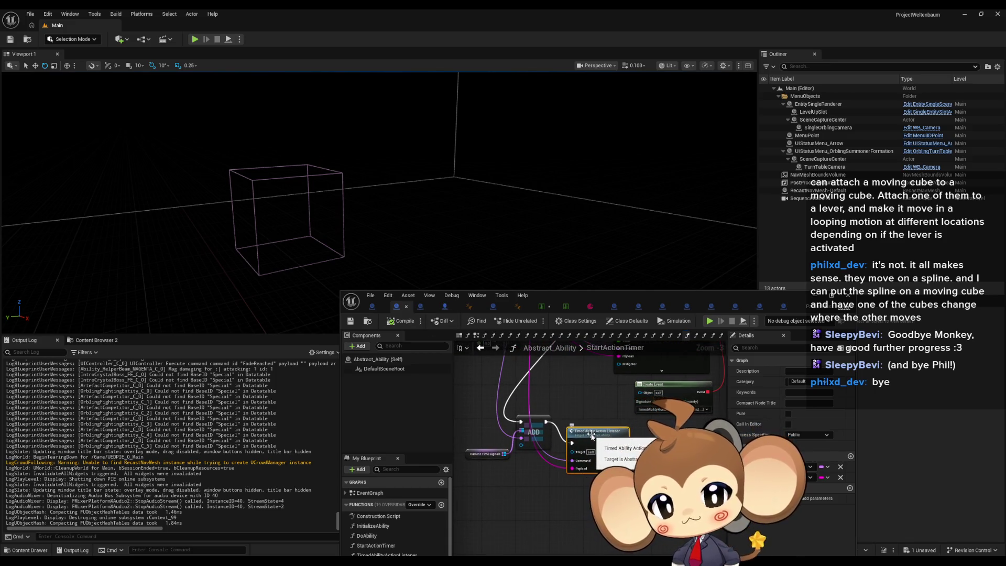
{"action": "right_click", "coordinate": [598, 444]}
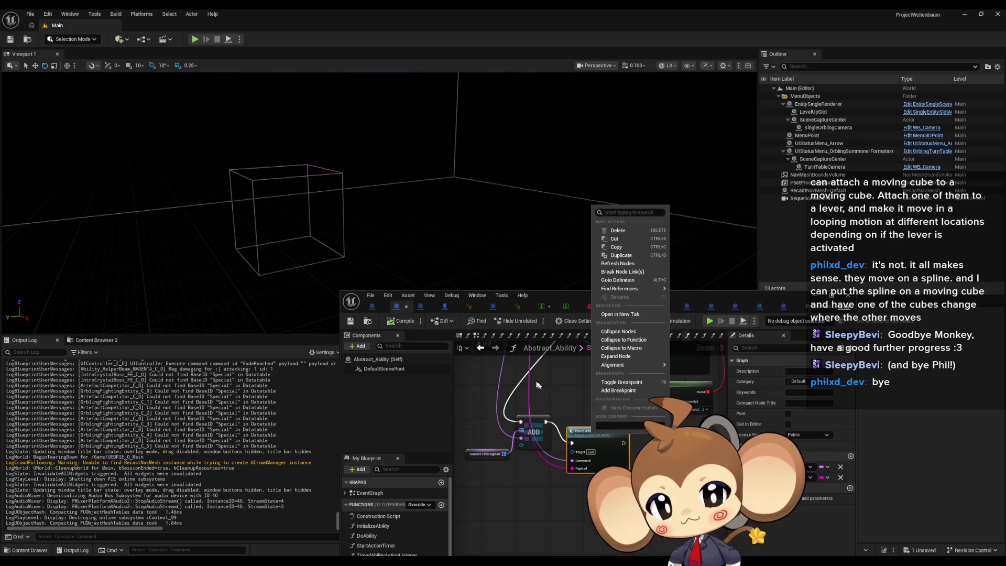
{"action": "left_click", "coordinate": [580, 395]}
{"action": "mouse_move", "coordinate": [580, 395]}
{"action": "left_mouse_down"}
{"action": "mouse_move", "coordinate": [623, 514]}
{"action": "mouse_move", "coordinate": [607, 493]}
{"action": "mouse_move", "coordinate": [478, 522]}
{"action": "mouse_move", "coordinate": [626, 512]}
{"action": "left_mouse_up"}
Step: Put a breakpoint on the Timed Ability Action Listener node and launch Play in Editor
{"action": "left_click_drag", "start_coordinate": [621, 412], "coordinate": [588, 407]}
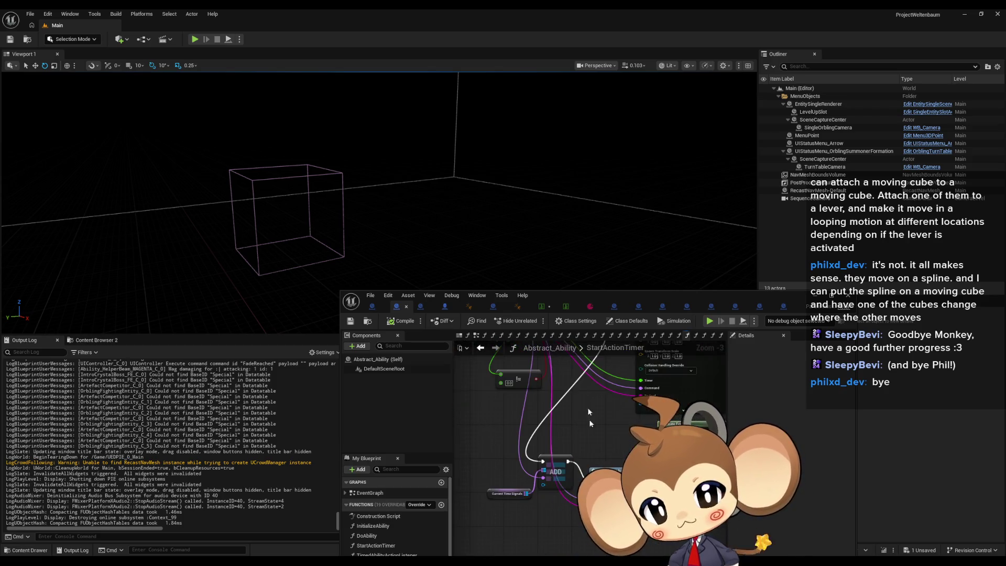
{"action": "right_click", "coordinate": [603, 471]}
{"action": "left_click", "coordinate": [642, 416]}
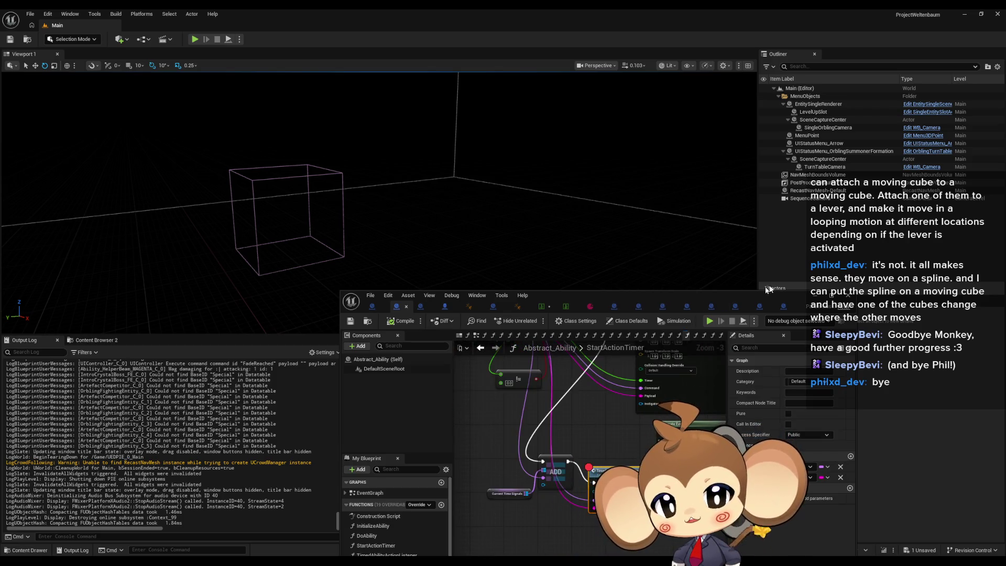
{"action": "left_click", "coordinate": [194, 40]}
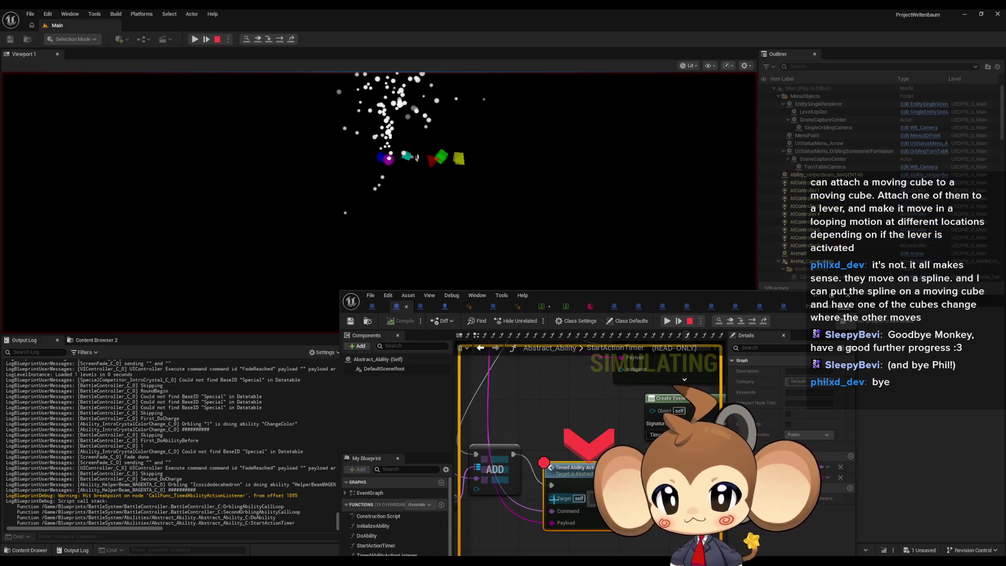
Step: Maximize the Abstract_Ability Blueprint editor once play pauses at the listener breakpoint
{"action": "double_click", "coordinate": [602, 297]}
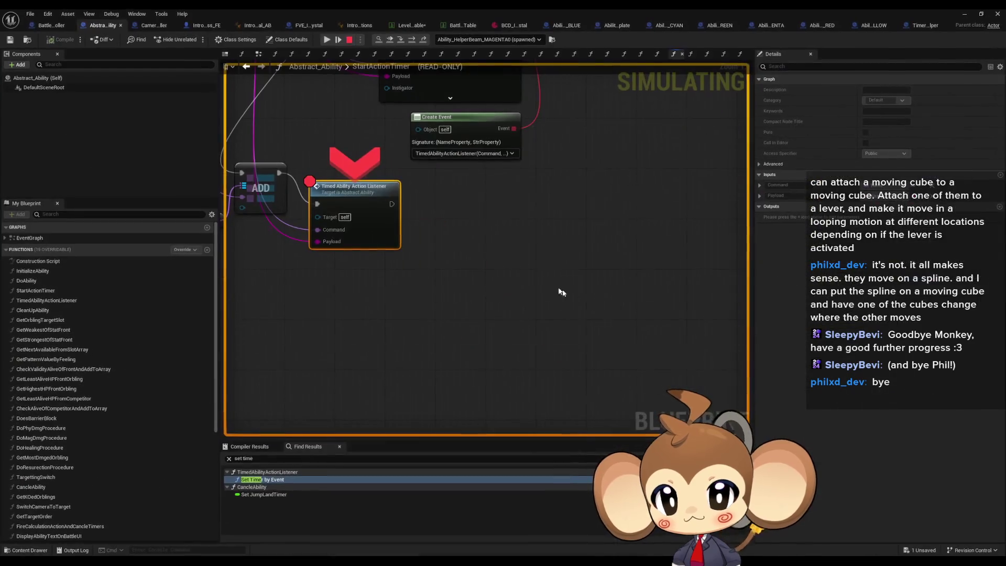
Step: Step into the MAGENTA beam's listener and add a breakpoint on its Switch on Name node
{"action": "left_click", "coordinate": [404, 40]}
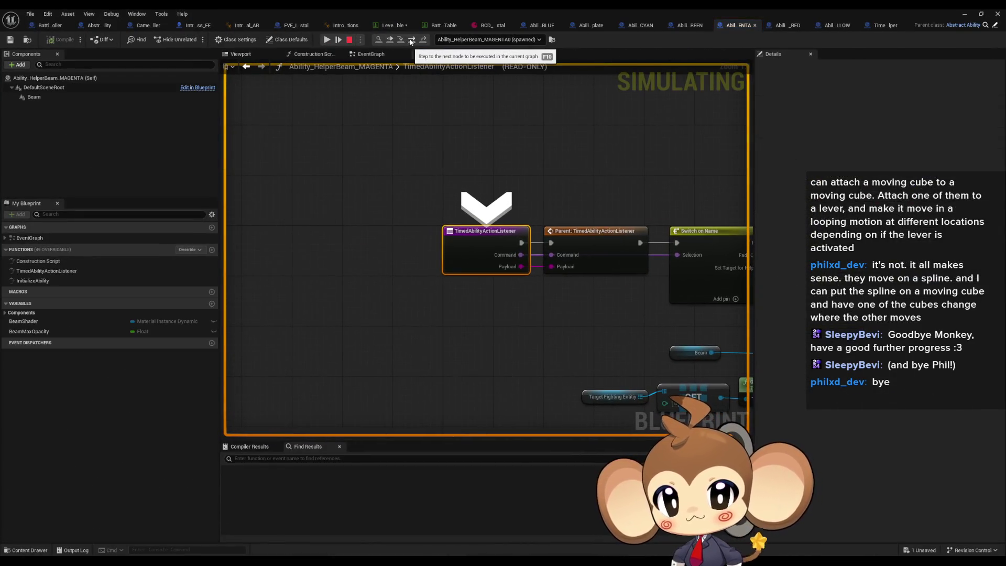
{"action": "left_click", "coordinate": [413, 41]}
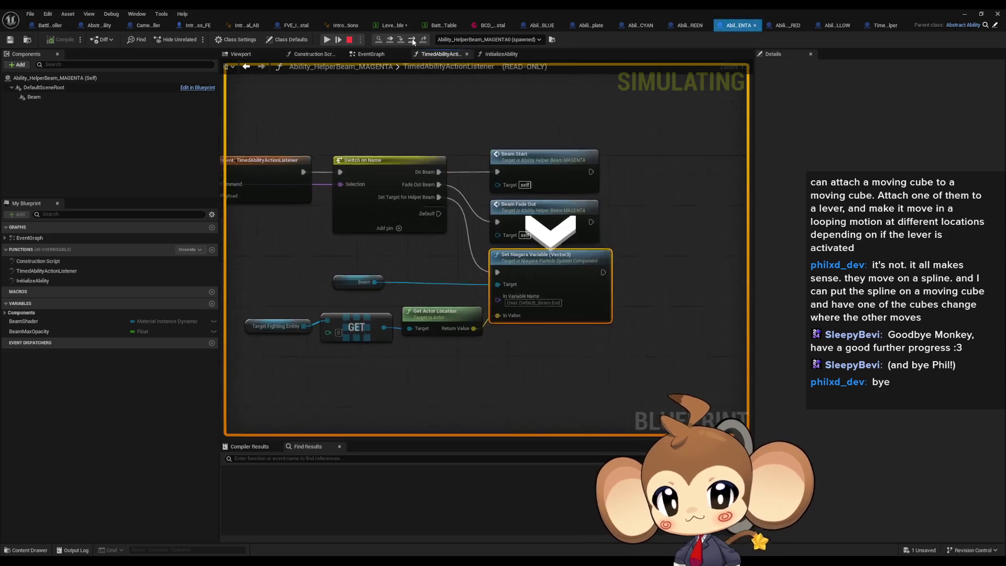
{"action": "mouse_move", "coordinate": [411, 294]}
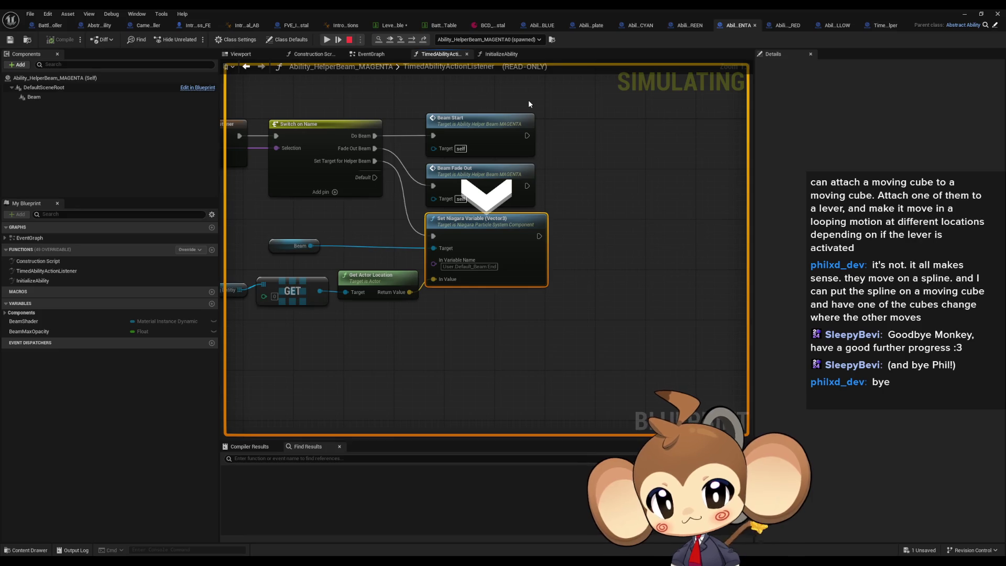
{"action": "left_click_drag", "start_coordinate": [457, 259], "coordinate": [627, 316]}
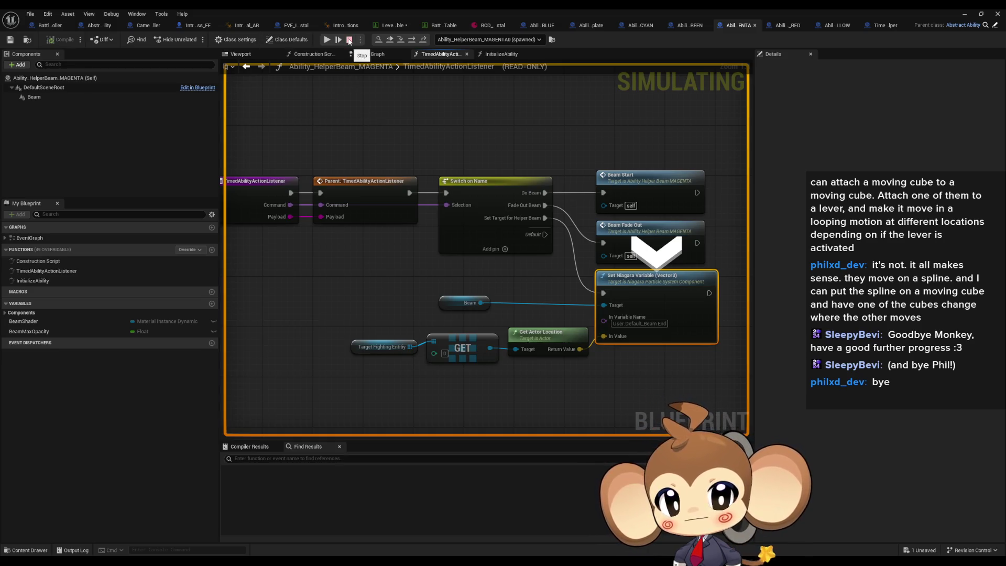
{"action": "right_click", "coordinate": [480, 201]}
{"action": "left_click", "coordinate": [534, 258]}
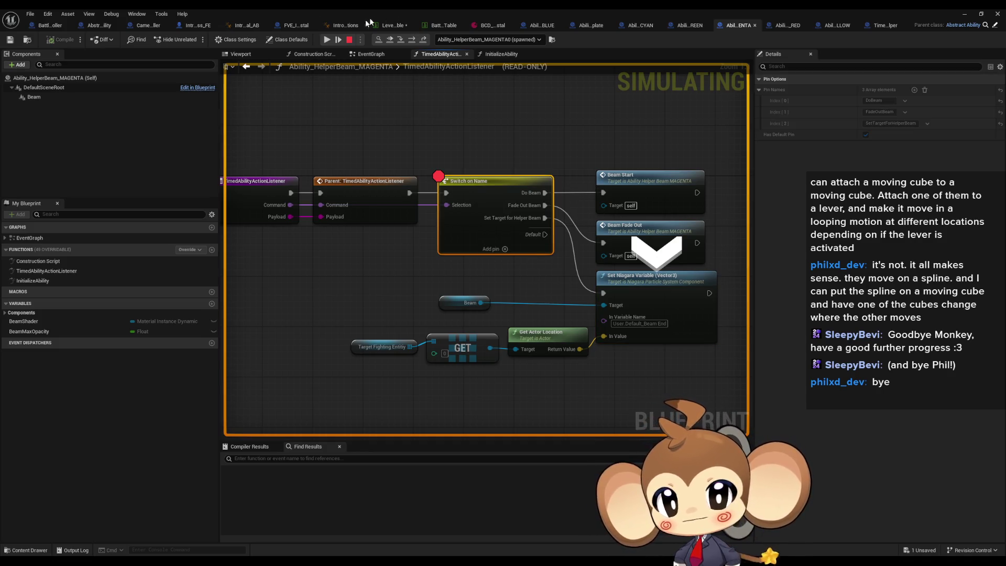
Step: Step through BeamStart and its timeline, then resume until the Switch on Name breakpoint hits again
{"action": "left_click", "coordinate": [339, 40]}
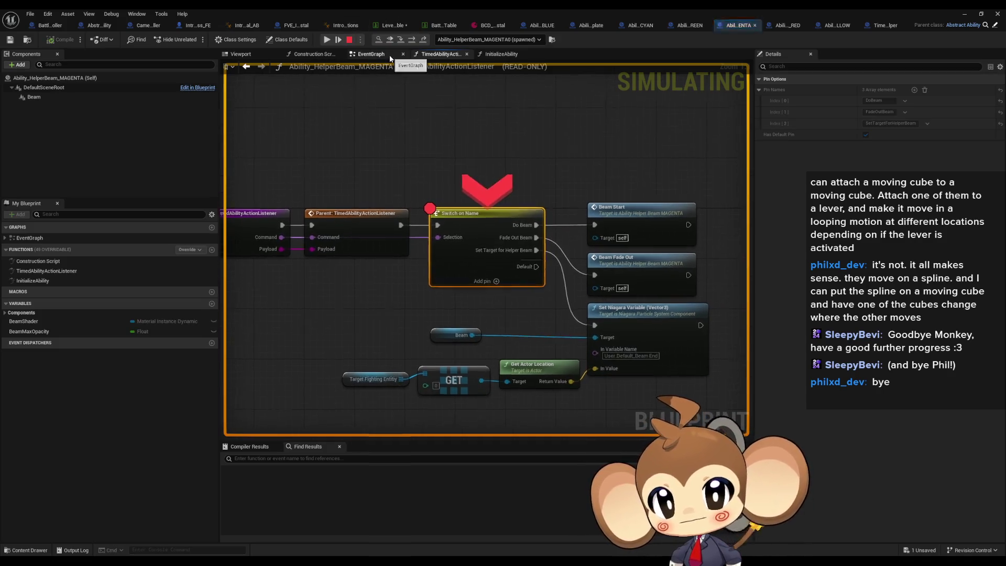
{"action": "left_click", "coordinate": [412, 41]}
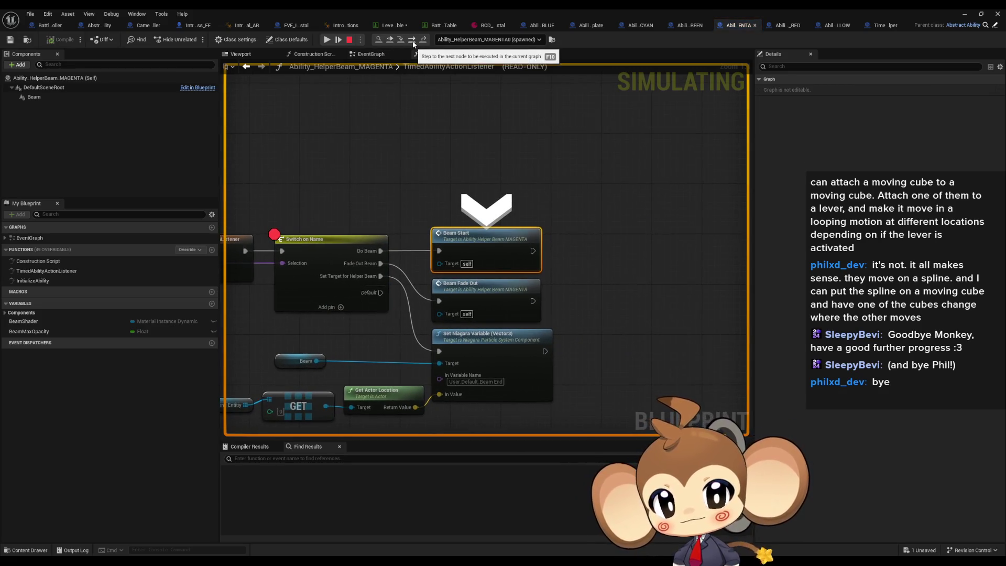
{"action": "left_click", "coordinate": [412, 40]}
{"action": "left_click", "coordinate": [412, 41]}
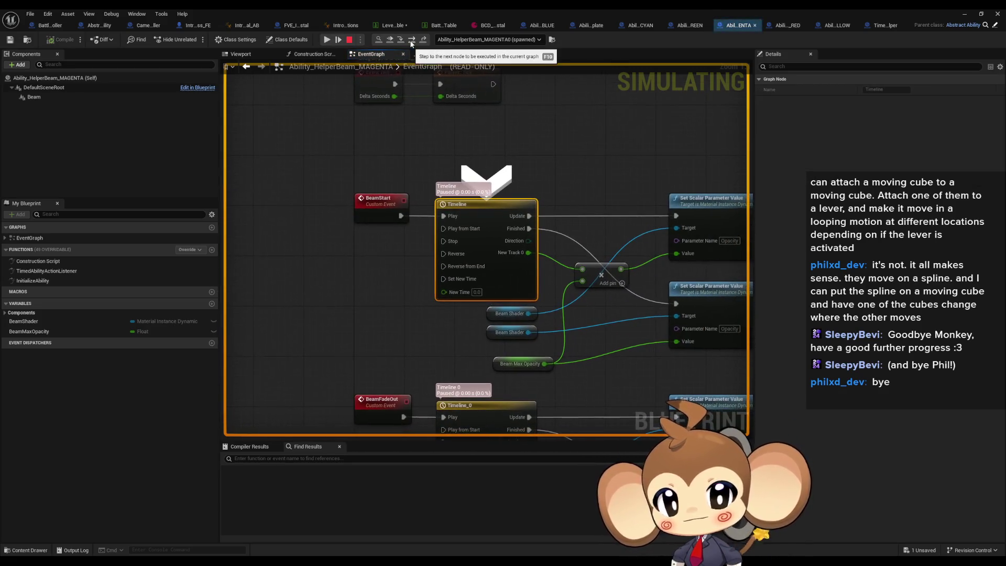
{"action": "left_click", "coordinate": [328, 41]}
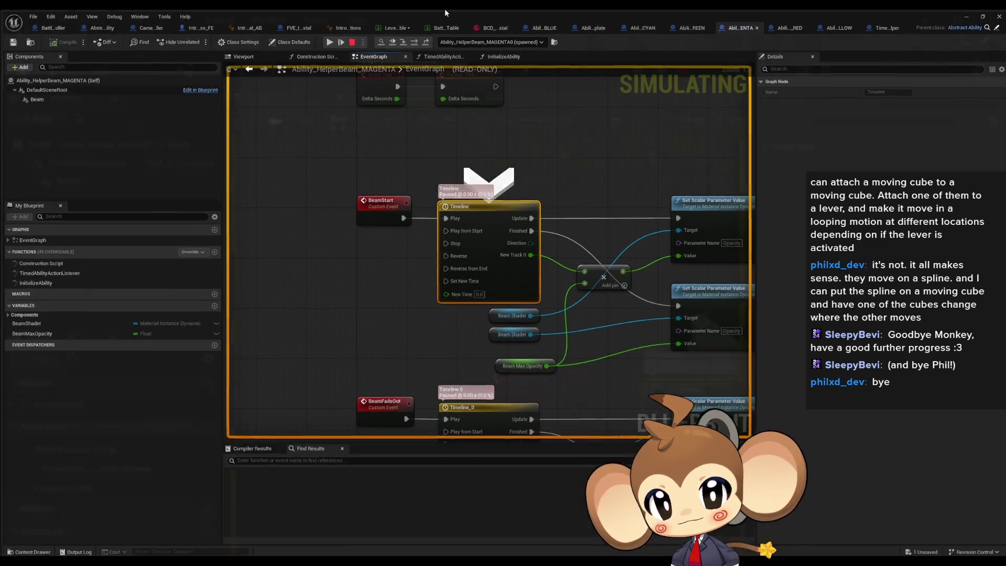
{"action": "left_click", "coordinate": [667, 321]}
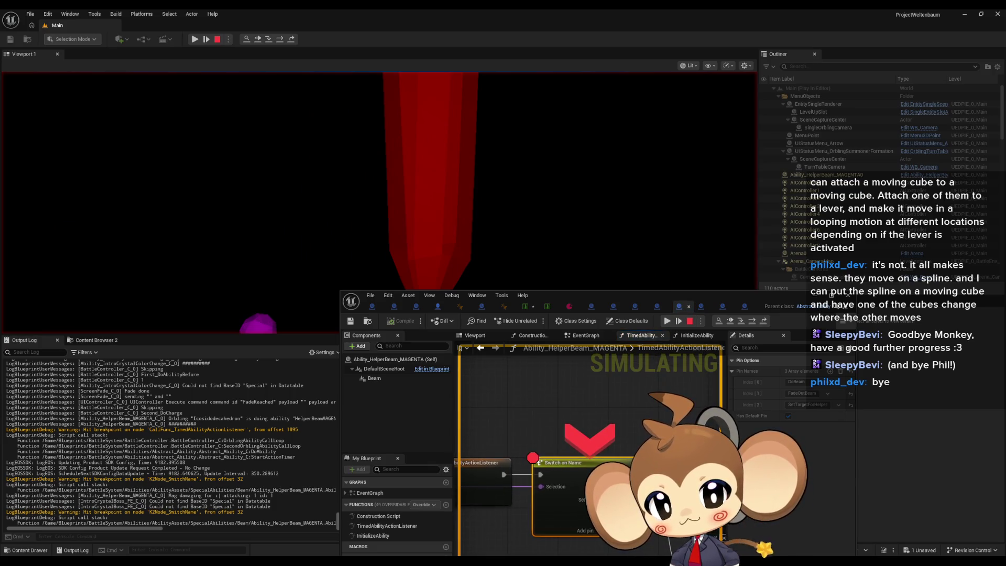
Step: Step into TimerWithCommandSignalHelper's EventGraph and inspect it down to the ReturnFunction event
{"action": "left_click", "coordinate": [746, 321]}
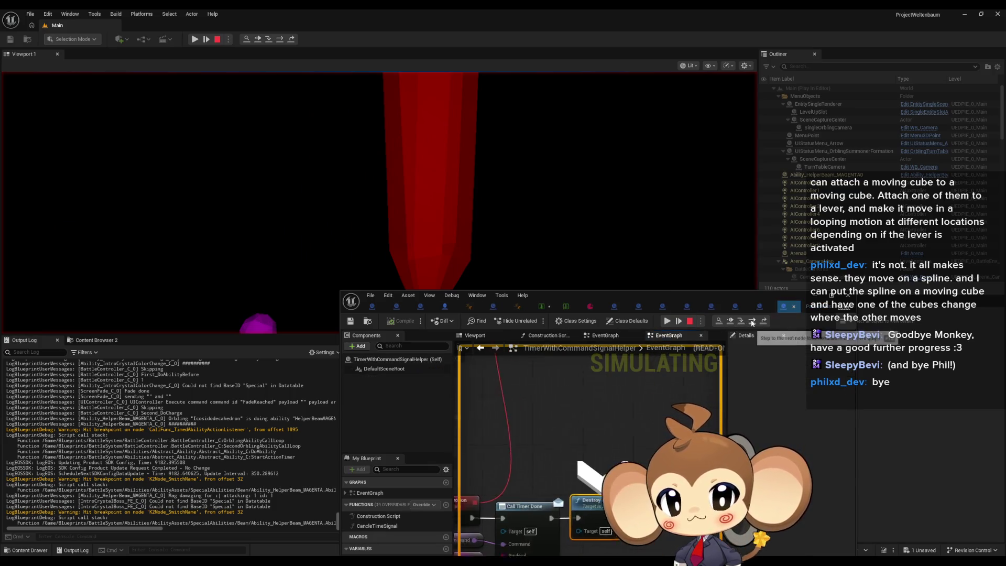
{"action": "scroll", "coordinate": [565, 461], "scroll_direction": "up", "scroll_amount": 5}
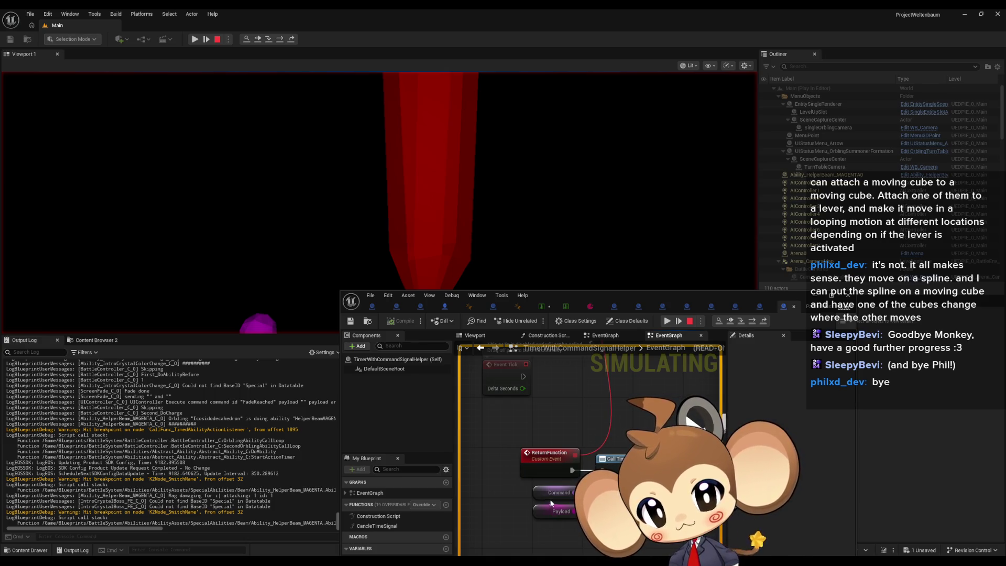
{"action": "scroll", "coordinate": [551, 503], "scroll_direction": "down", "scroll_amount": 4}
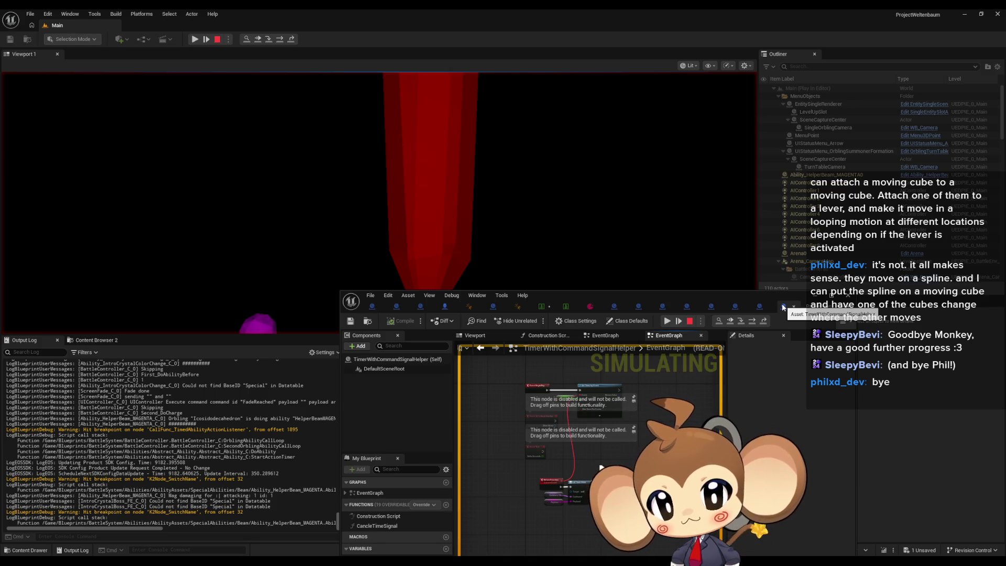
{"action": "scroll", "coordinate": [613, 473], "scroll_direction": "up", "scroll_amount": 4}
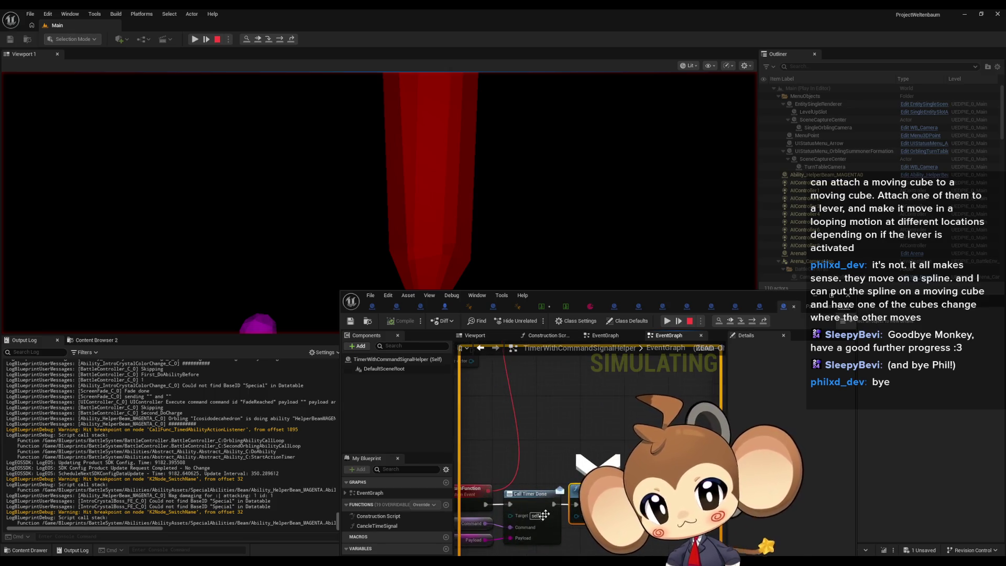
{"action": "left_click_drag", "start_coordinate": [552, 541], "coordinate": [648, 479]}
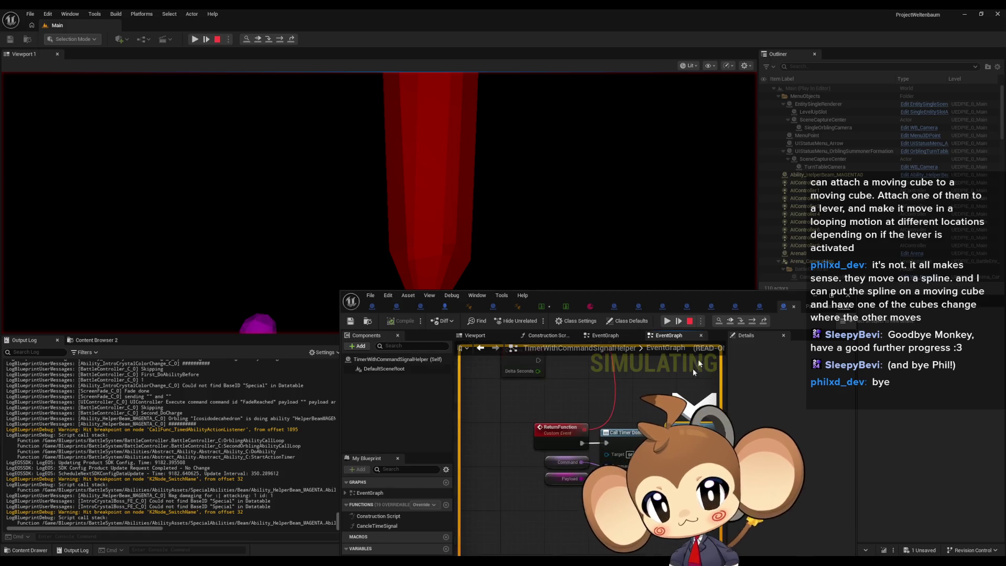
Step: Resume, then step from Switch on Name through Beam Start to the BeamFadeOut timeline
{"action": "left_click", "coordinate": [667, 321]}
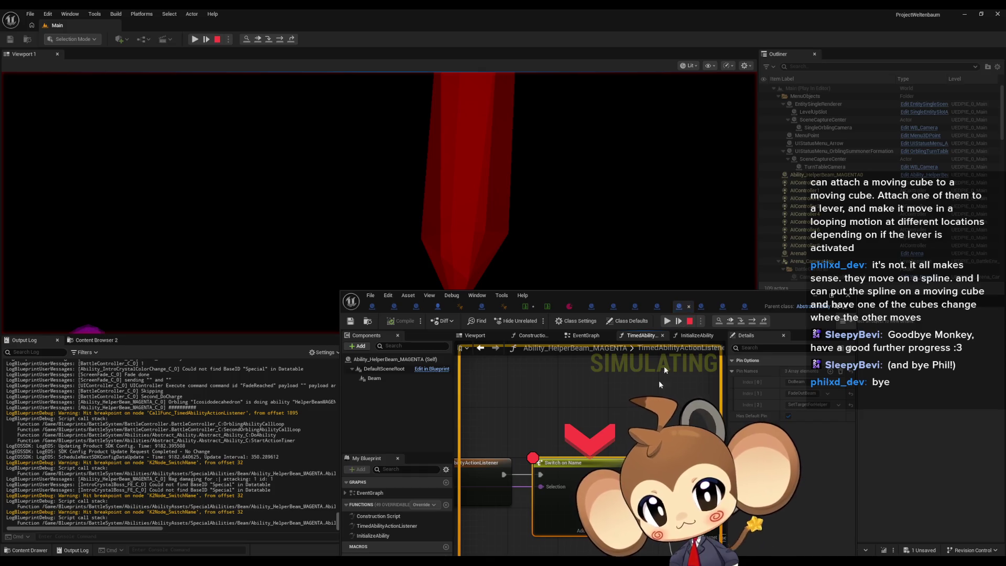
{"action": "left_click", "coordinate": [752, 321]}
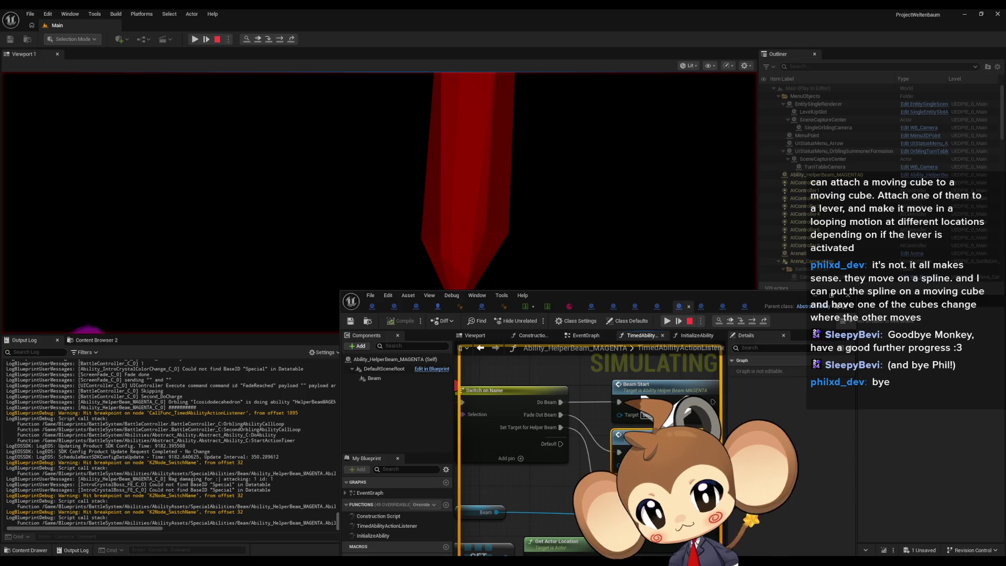
{"action": "left_click", "coordinate": [752, 321]}
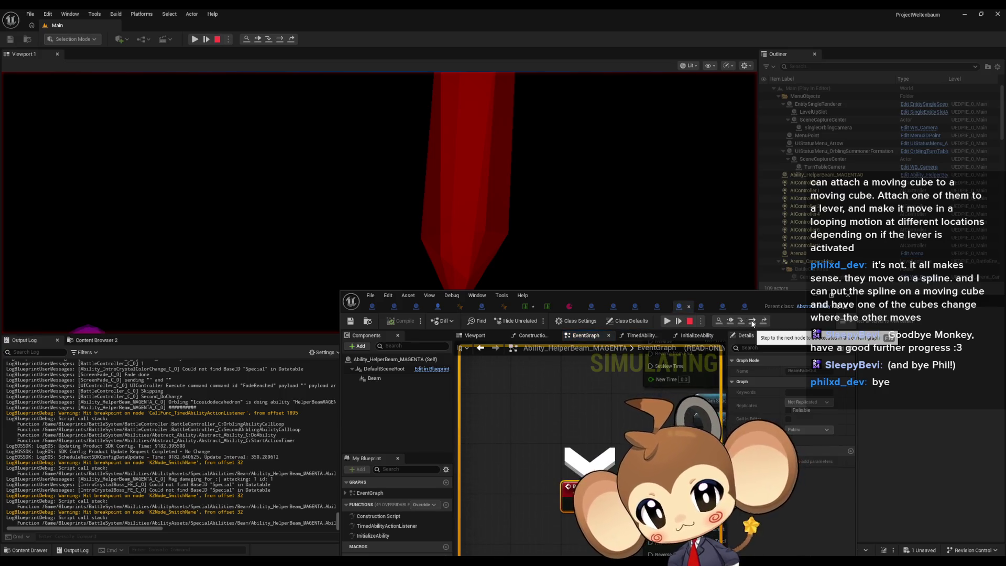
{"action": "left_click", "coordinate": [751, 321]}
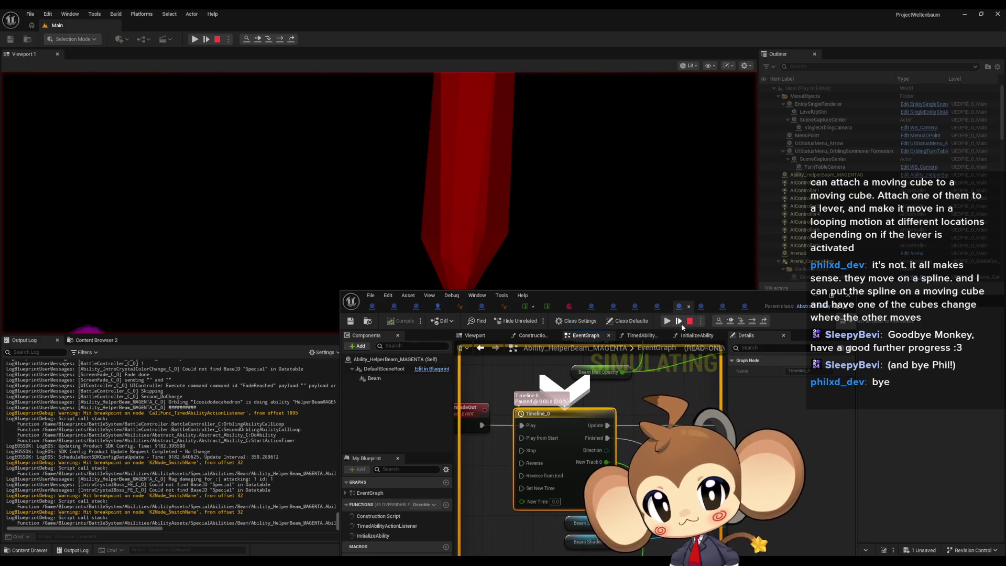
Step: Maximize the editor, resume, and set the debug object to the spawned MAGENTA beam ability
{"action": "double_click", "coordinate": [667, 297]}
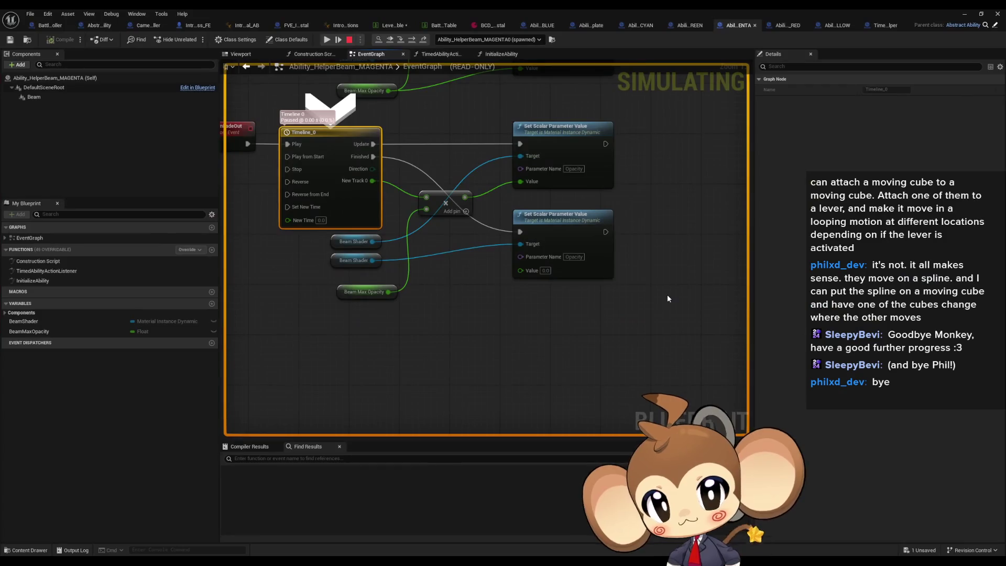
{"action": "left_click", "coordinate": [326, 40]}
{"action": "left_click_drag", "start_coordinate": [407, 113], "coordinate": [447, 152]}
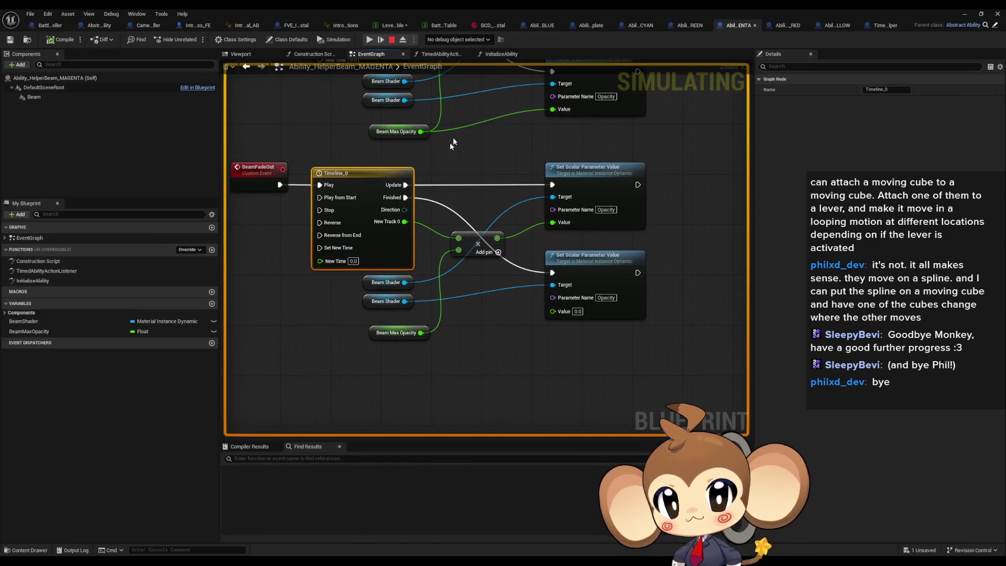
{"action": "left_click", "coordinate": [463, 42]}
{"action": "left_click", "coordinate": [454, 61]}
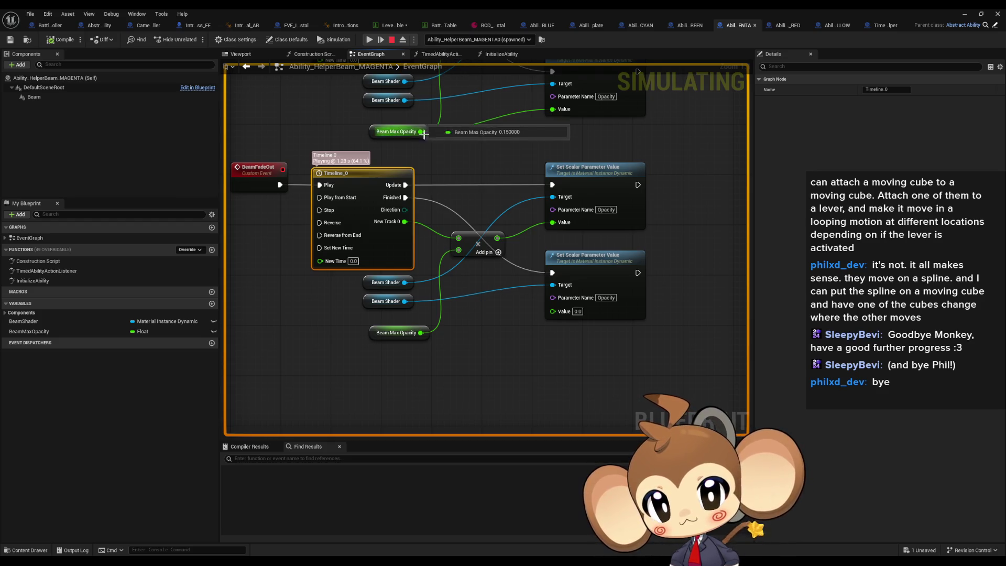
Step: Watch the BeamFadeOut timeline finish, then stop play and return to Abstract_Ability
{"action": "left_click_drag", "start_coordinate": [433, 176], "coordinate": [479, 218]}
{"action": "mouse_move", "coordinate": [505, 279]}
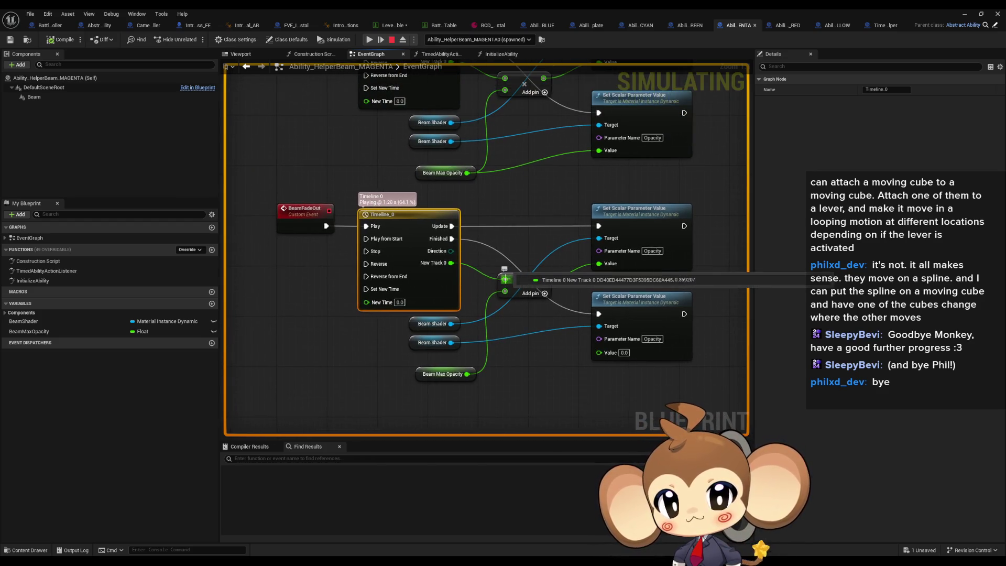
{"action": "mouse_move", "coordinate": [598, 326]}
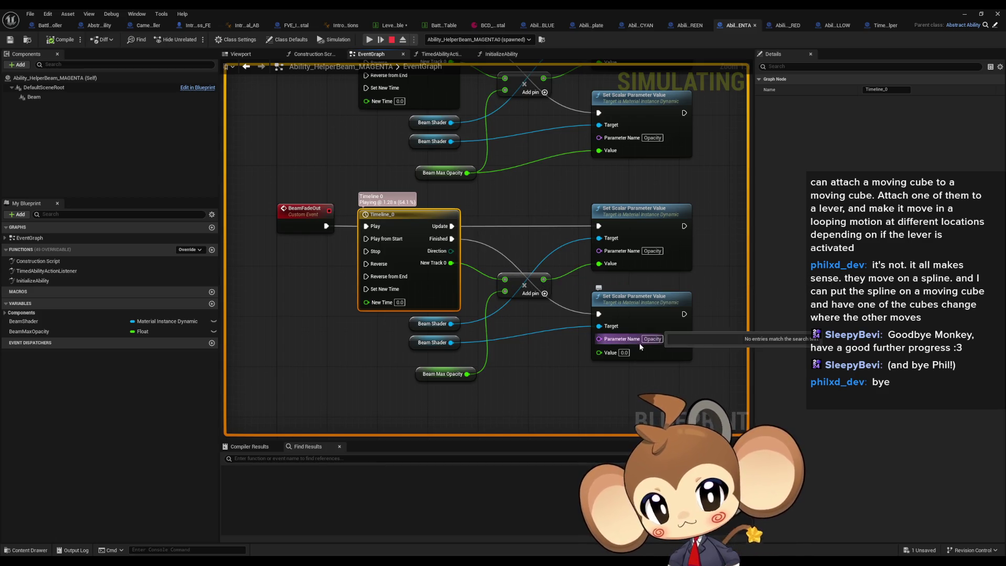
{"action": "mouse_move", "coordinate": [435, 346]}
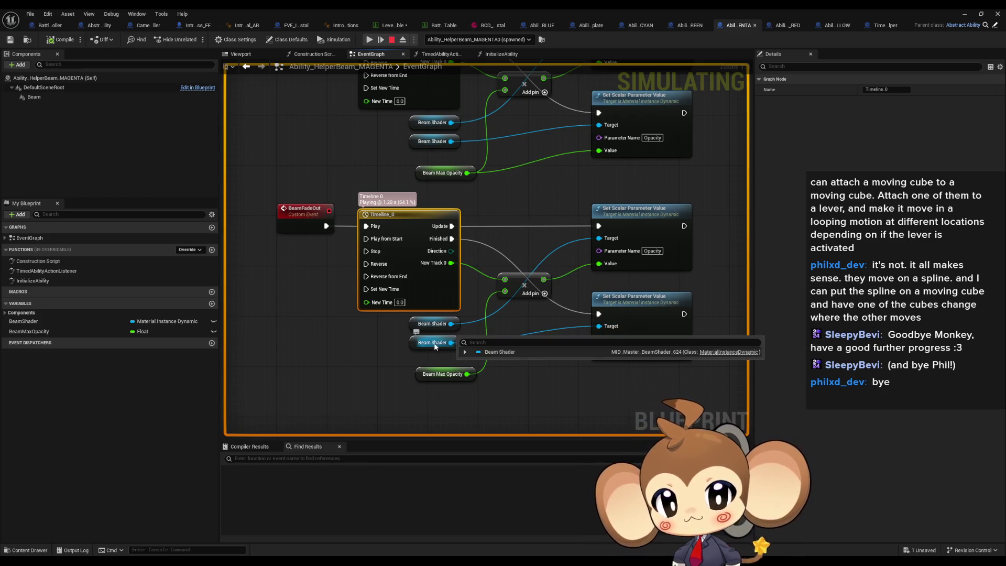
{"action": "mouse_move", "coordinate": [434, 326]}
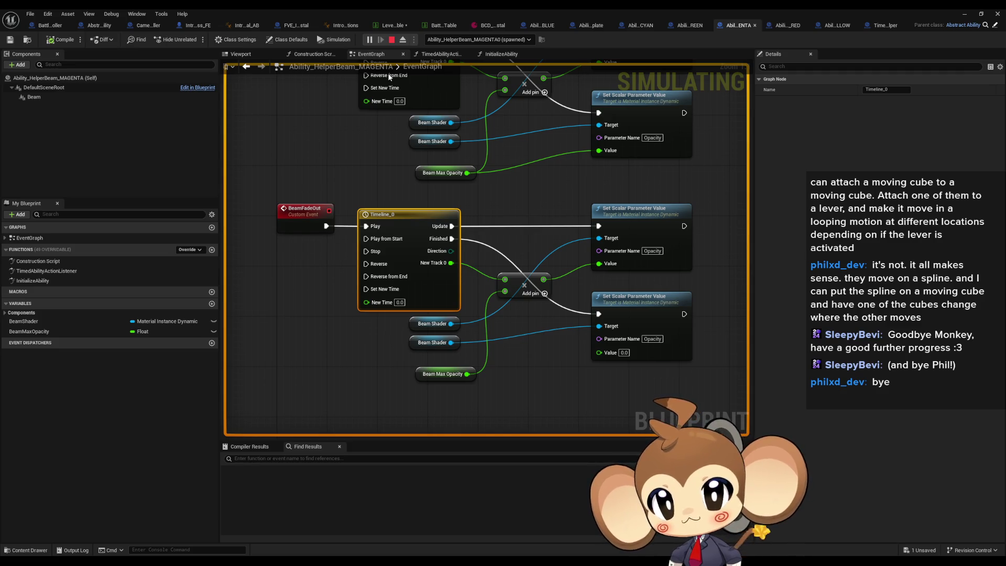
{"action": "left_click", "coordinate": [392, 39]}
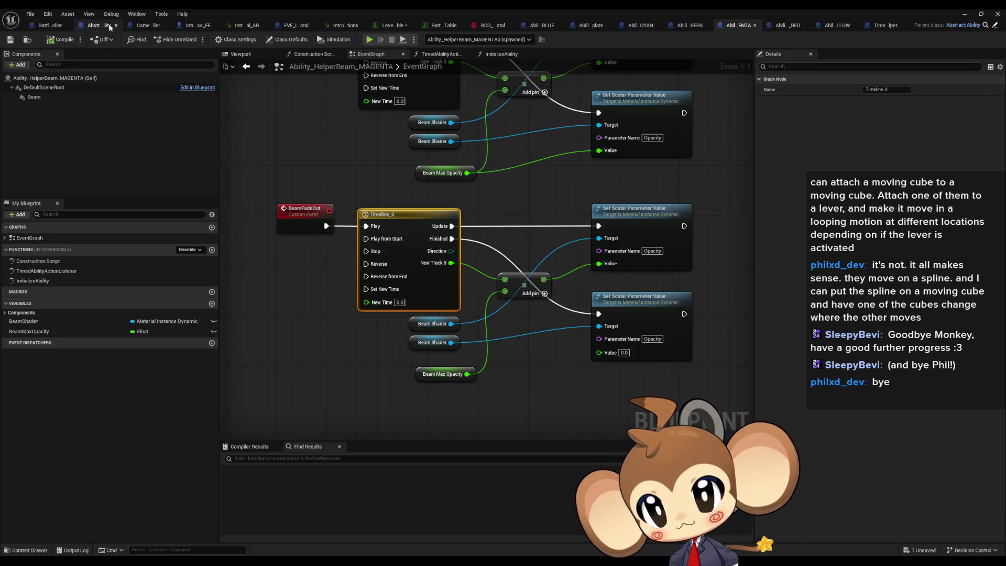
{"action": "left_click", "coordinate": [99, 26]}
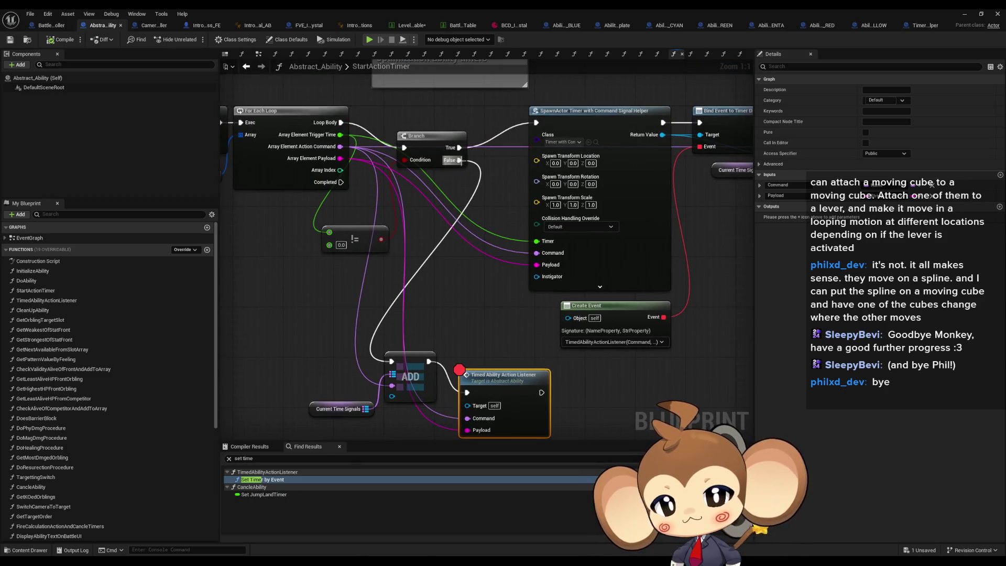
Step: Wire the For Each Loop body straight into SpawnActor and relaunch play with Alt+P
{"action": "left_click_drag", "start_coordinate": [338, 127], "coordinate": [536, 123]}
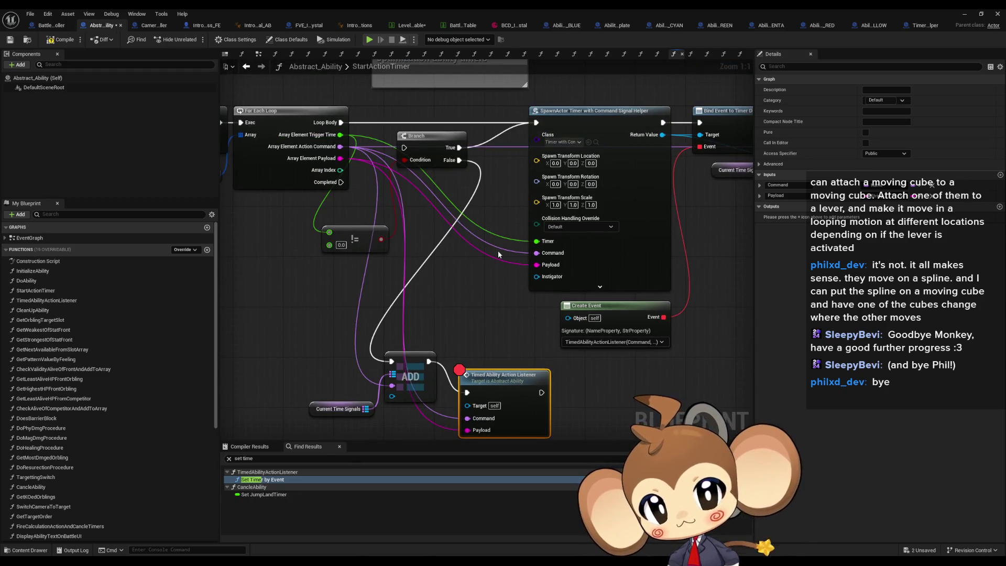
{"action": "left_click", "coordinate": [964, 13]}
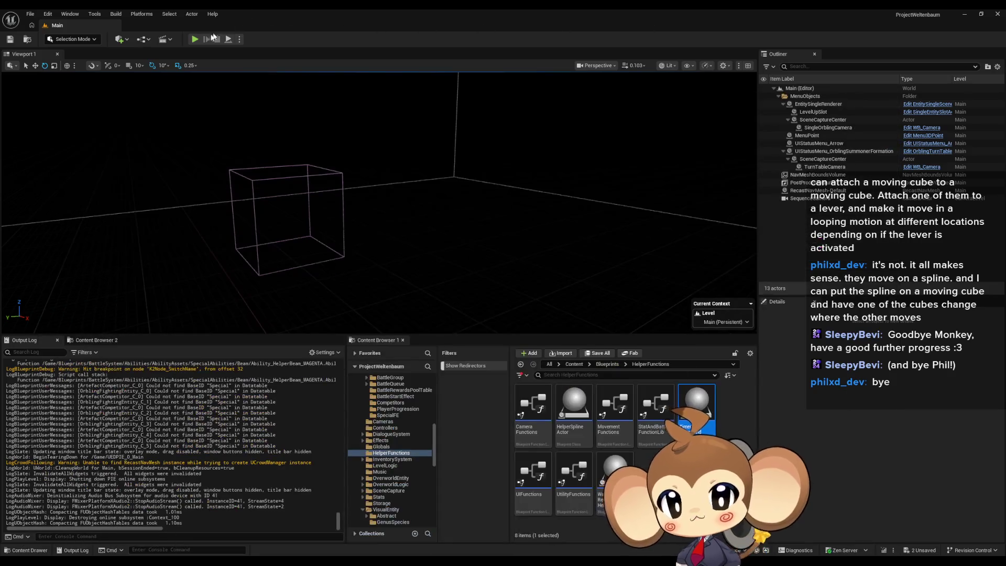
{"action": "key", "text": "alt+p"}
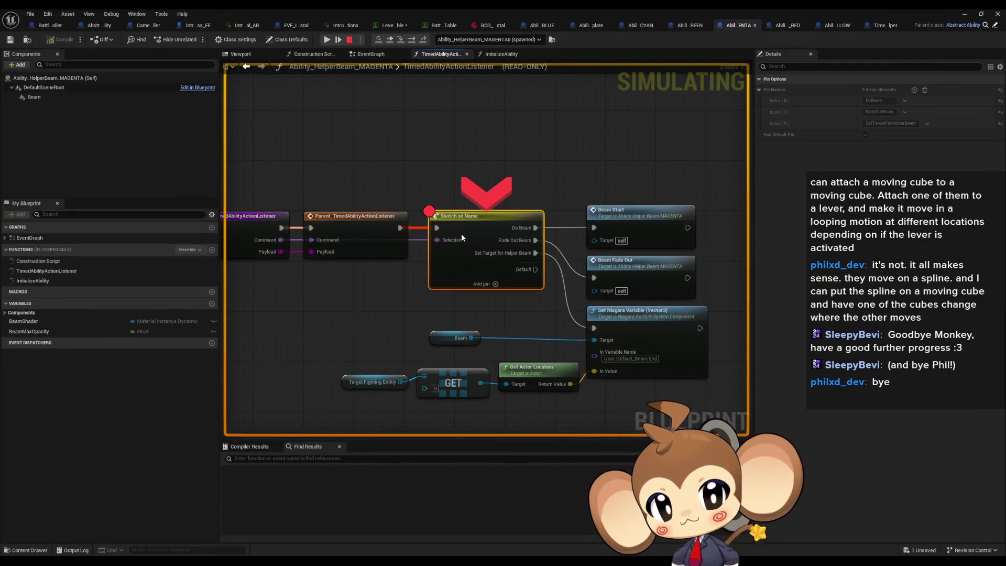
Step: Remove the Switch on Name breakpoint, then resume and stop the paused session
{"action": "right_click", "coordinate": [461, 236]}
{"action": "left_click", "coordinate": [516, 303]}
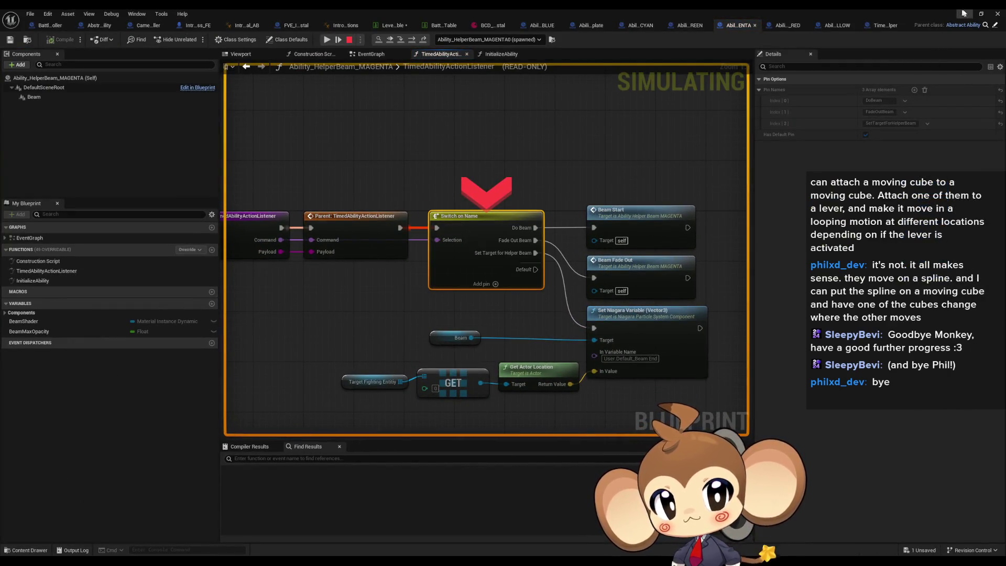
{"action": "left_click", "coordinate": [963, 14]}
{"action": "left_click", "coordinate": [194, 40]}
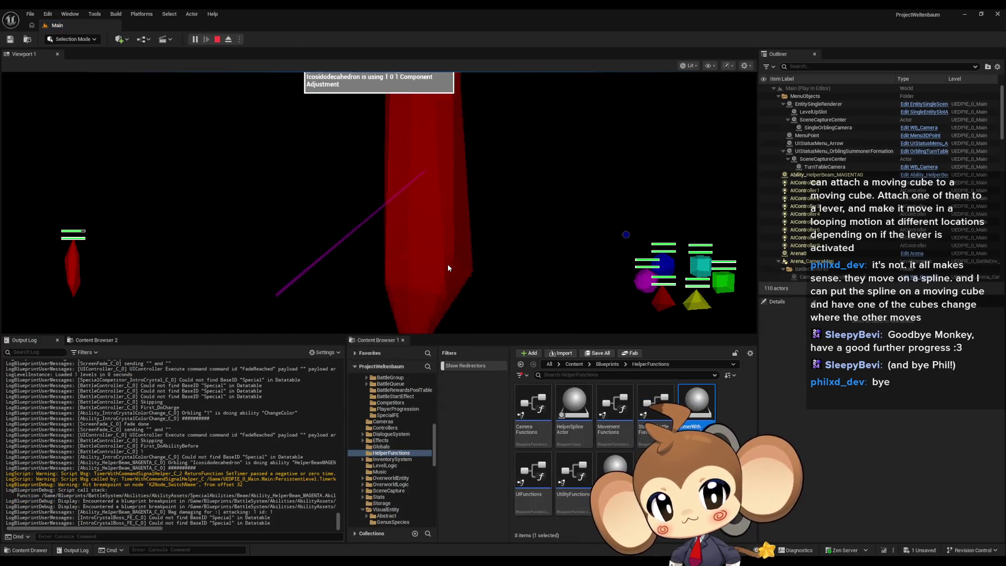
{"action": "left_click", "coordinate": [218, 40]}
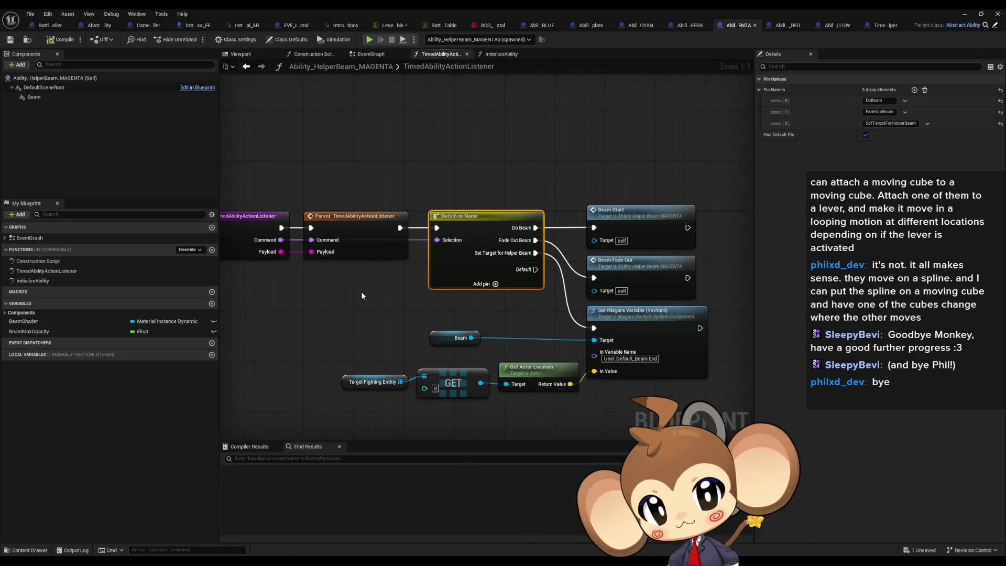
Step: Check the Beam component's properties and start a new play session
{"action": "mouse_move", "coordinate": [362, 295]}
{"action": "left_mouse_down"}
{"action": "mouse_move", "coordinate": [459, 260]}
{"action": "mouse_move", "coordinate": [360, 268]}
{"action": "left_mouse_up"}
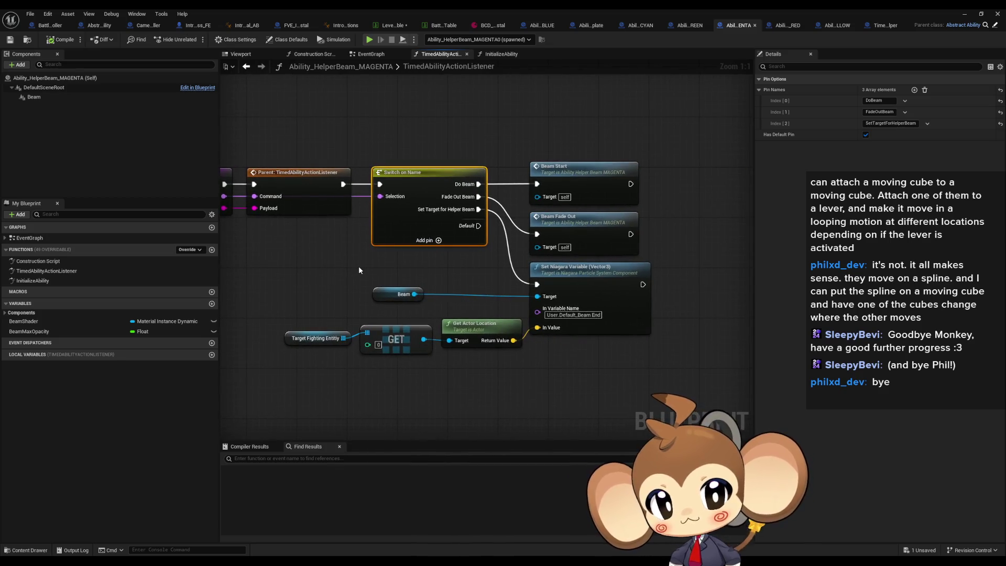
{"action": "left_click", "coordinate": [37, 97]}
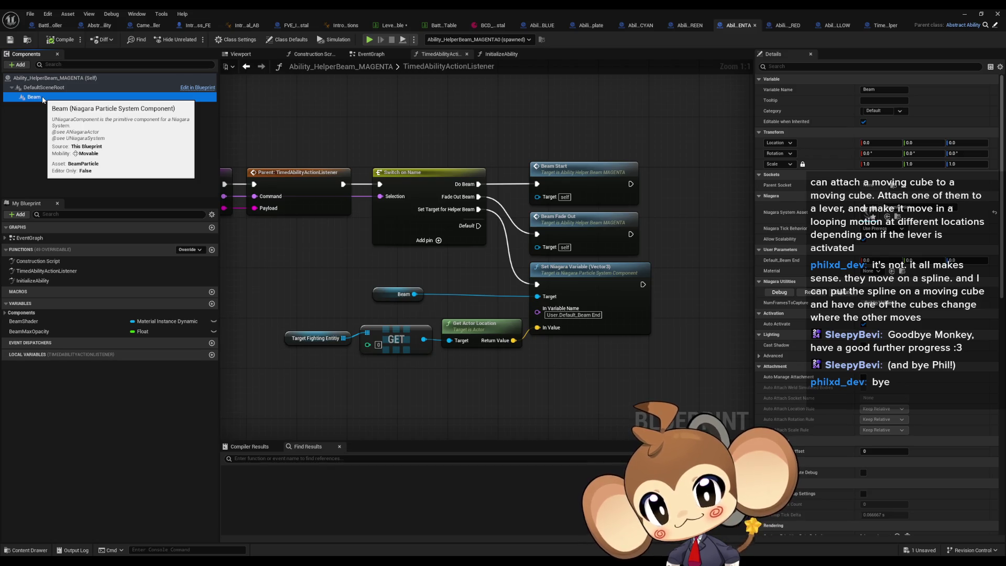
{"action": "left_click", "coordinate": [559, 109]}
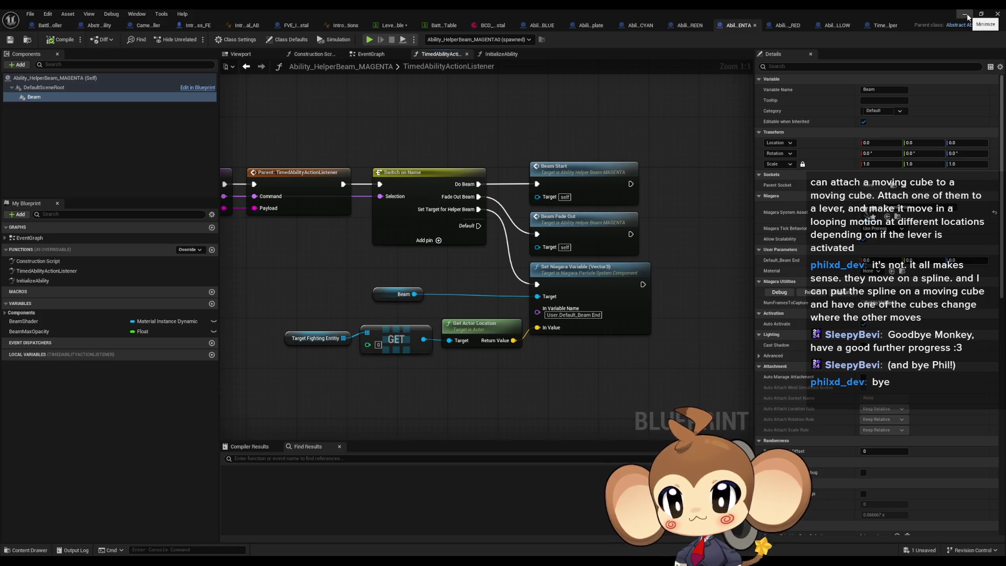
{"action": "left_click", "coordinate": [965, 15]}
{"action": "left_click", "coordinate": [194, 39]}
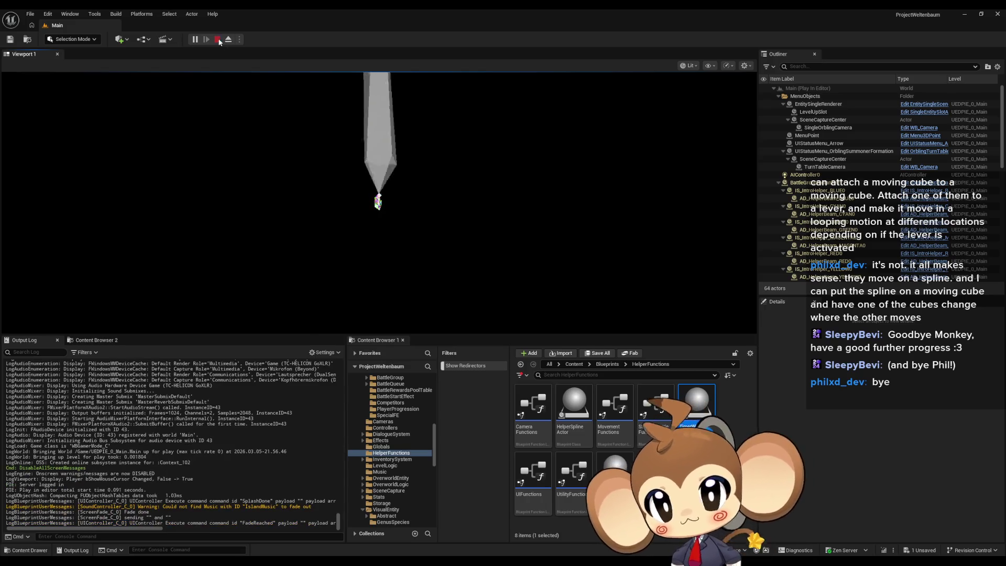
Step: Stop play and set the MAGENTA beam's Class Defaults Index[0] TriggerTime to 0.01
{"action": "left_click", "coordinate": [218, 40]}
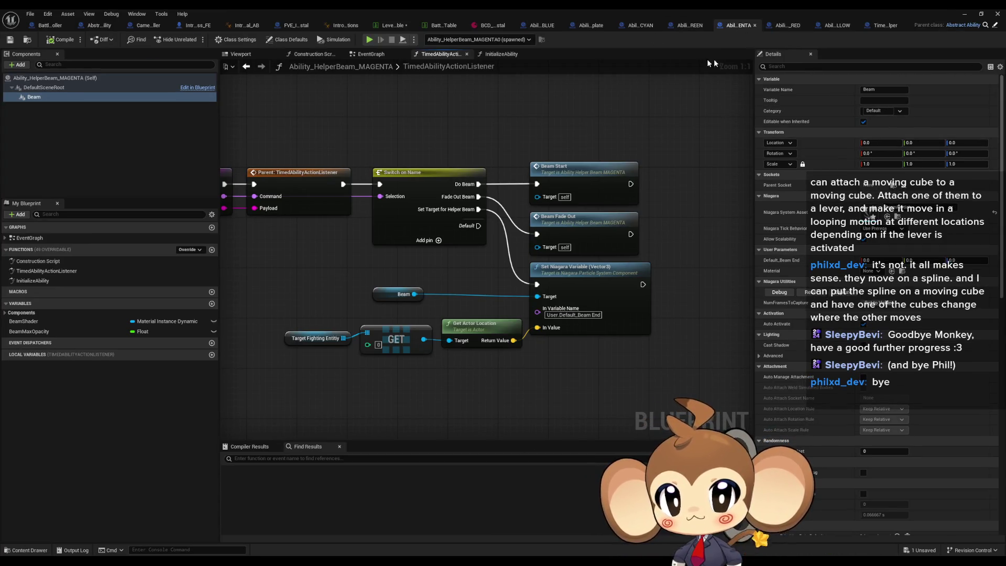
{"action": "left_click", "coordinate": [285, 40]}
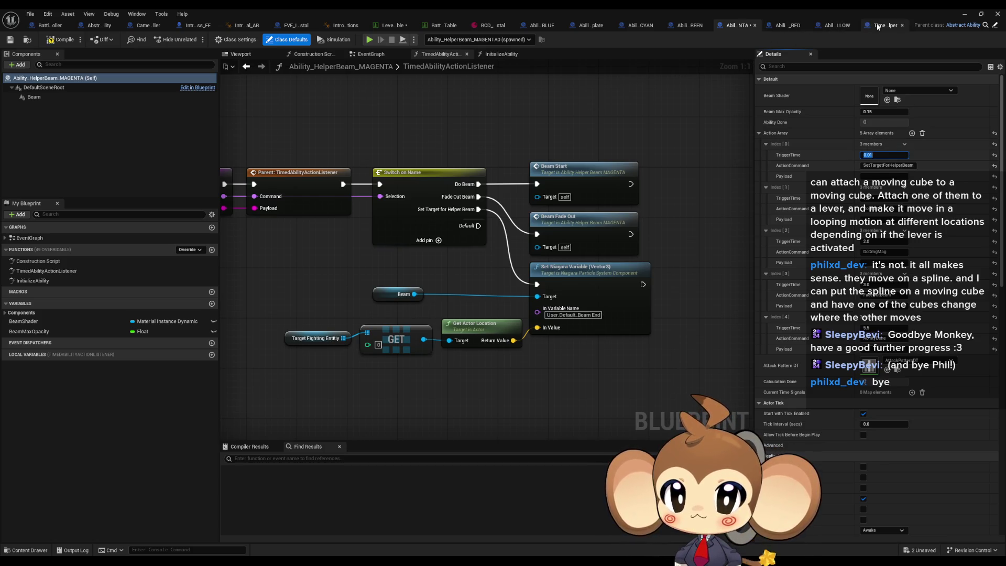
Step: Look over the YELLOW and RED beams, then set GREEN's Index[0] TriggerTime to 0.01
{"action": "left_click", "coordinate": [837, 25]}
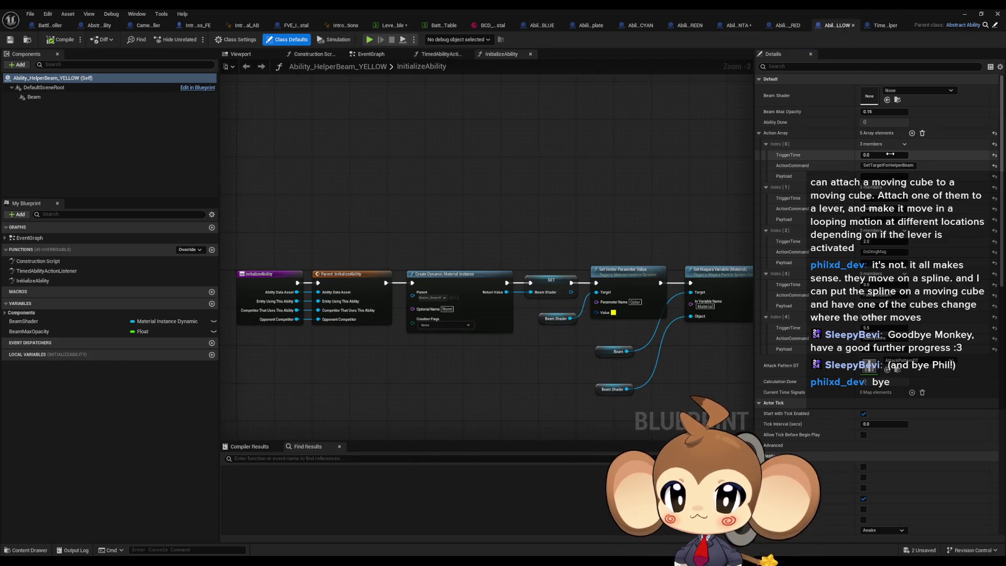
{"action": "left_click", "coordinate": [800, 25]}
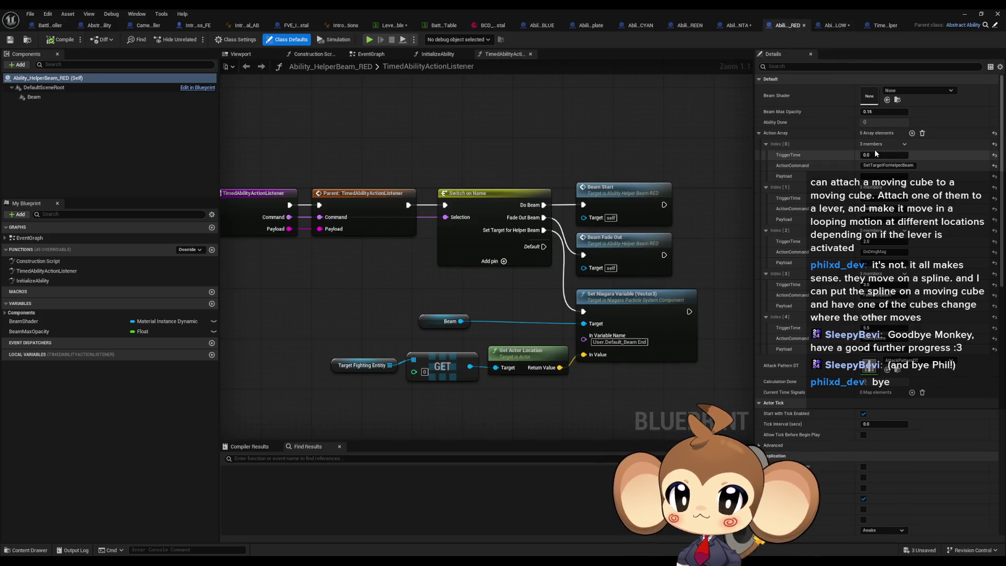
{"action": "left_click", "coordinate": [738, 25]}
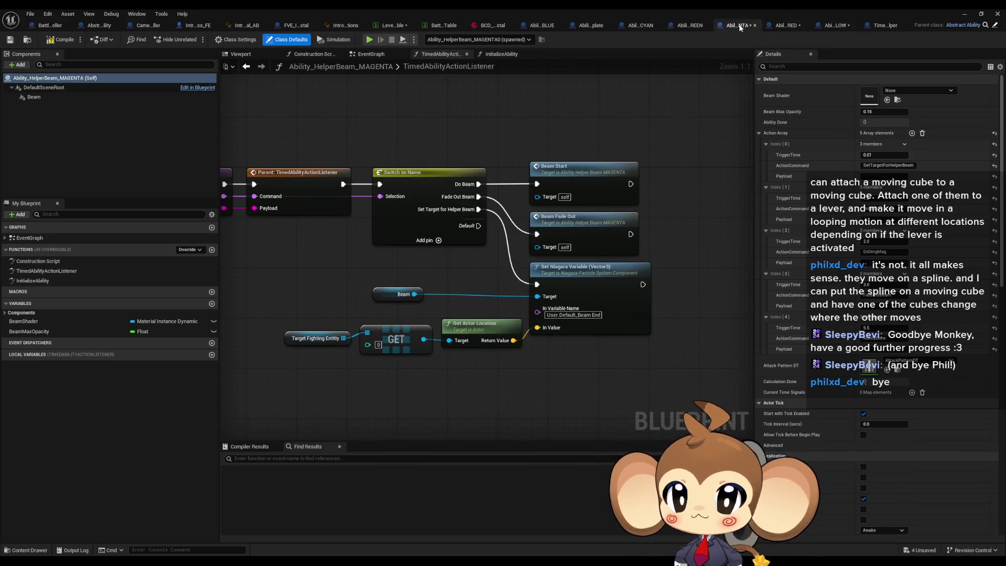
{"action": "left_click", "coordinate": [690, 25]}
{"action": "left_click", "coordinate": [868, 156]}
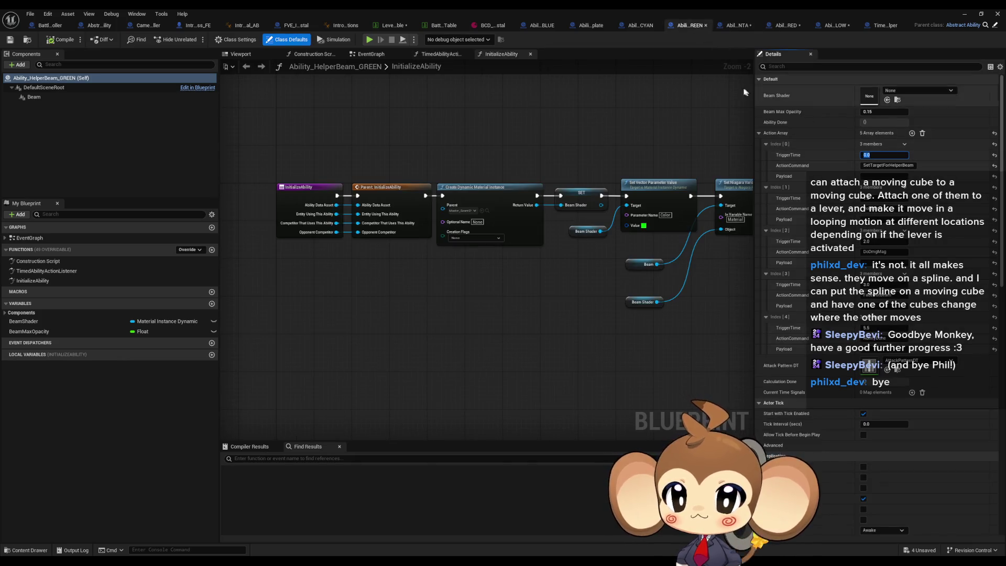
Step: Set the BLUE beam's Index[0] TriggerTime to 0.01 and return to the level editor
{"action": "left_click", "coordinate": [637, 29]}
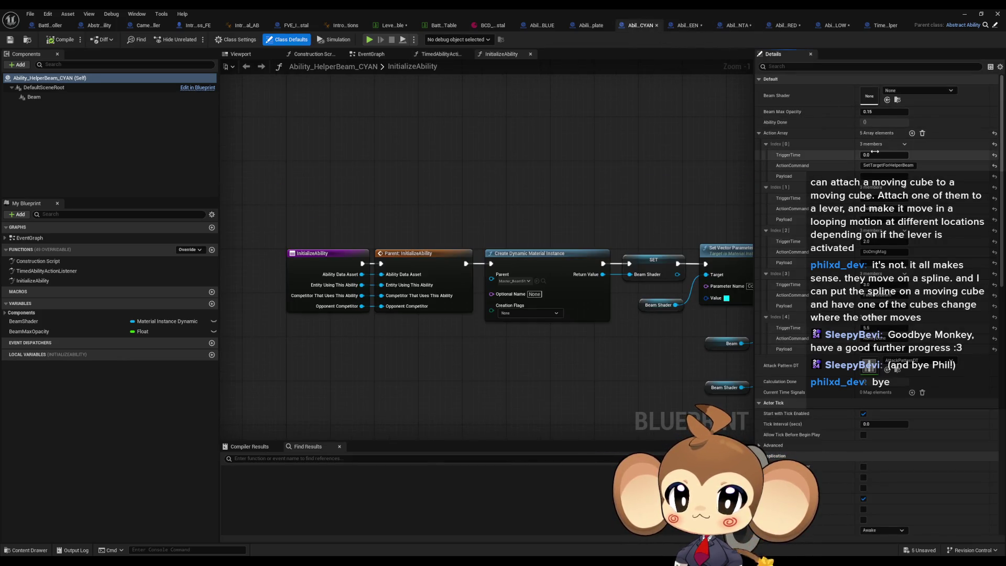
{"action": "left_click", "coordinate": [581, 25]}
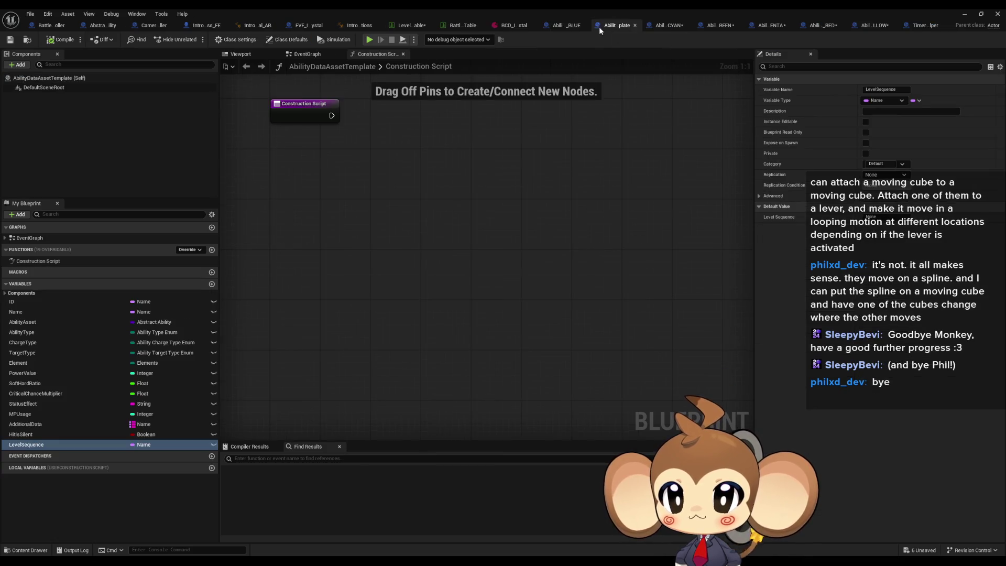
{"action": "left_click", "coordinate": [567, 27]}
{"action": "left_click", "coordinate": [889, 155]}
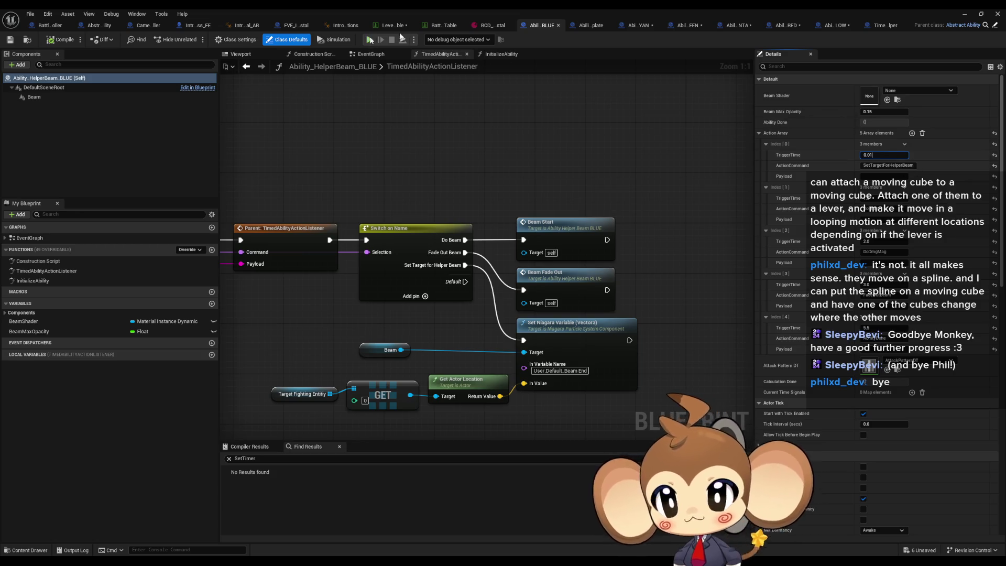
{"action": "left_click", "coordinate": [964, 15]}
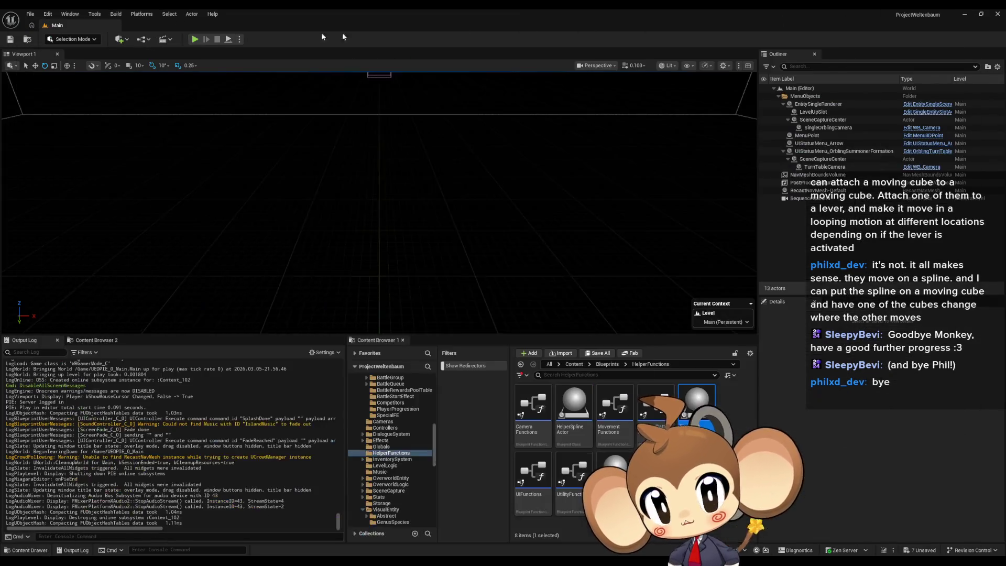
Step: Play and pause the battle, then collapse BattleGroupInstance0 and BattleGroupInstance1 in the Outliner
{"action": "left_click", "coordinate": [194, 40]}
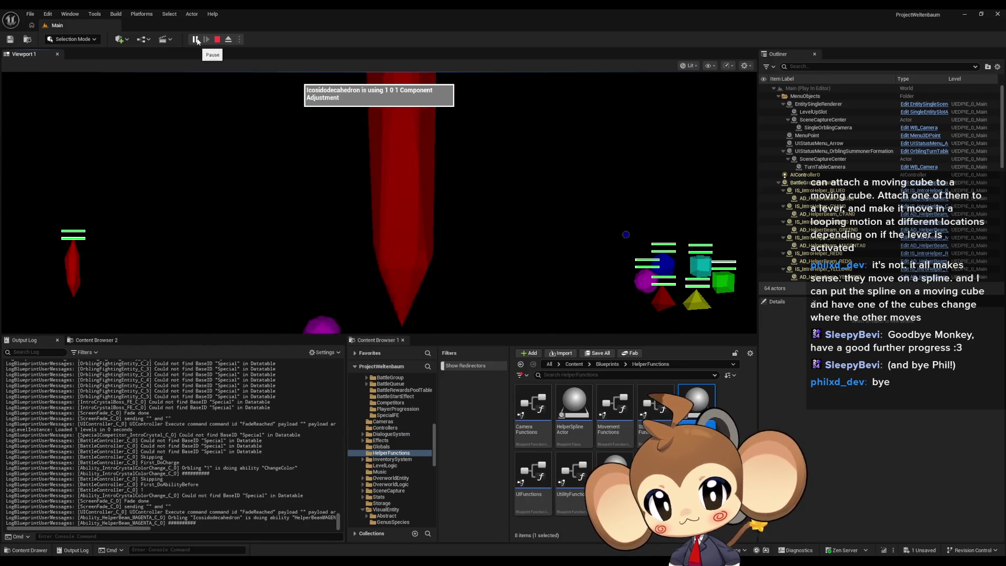
{"action": "left_click", "coordinate": [197, 40]}
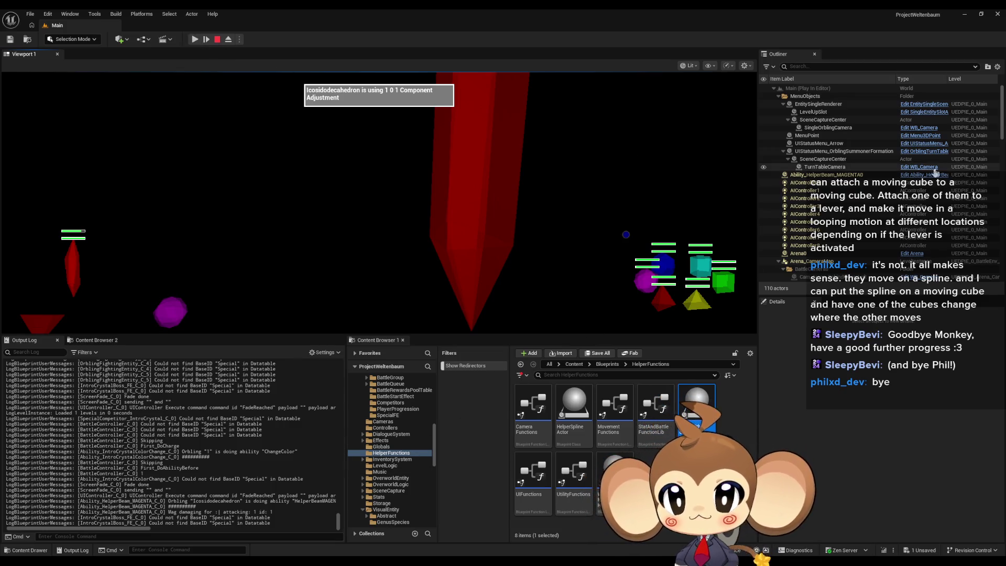
{"action": "scroll", "coordinate": [861, 210], "scroll_direction": "down", "scroll_amount": 6}
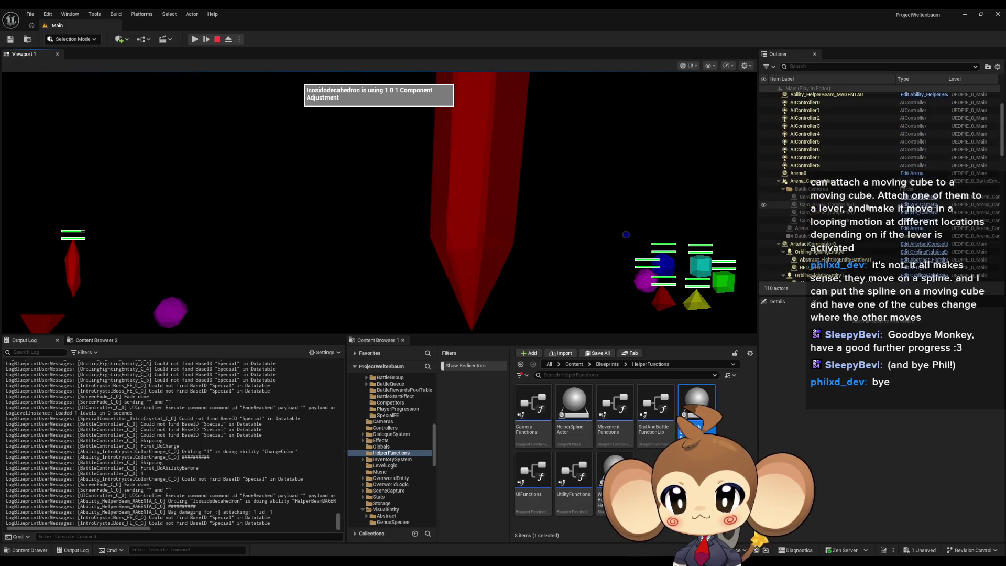
{"action": "scroll", "coordinate": [868, 202], "scroll_direction": "down", "scroll_amount": 4}
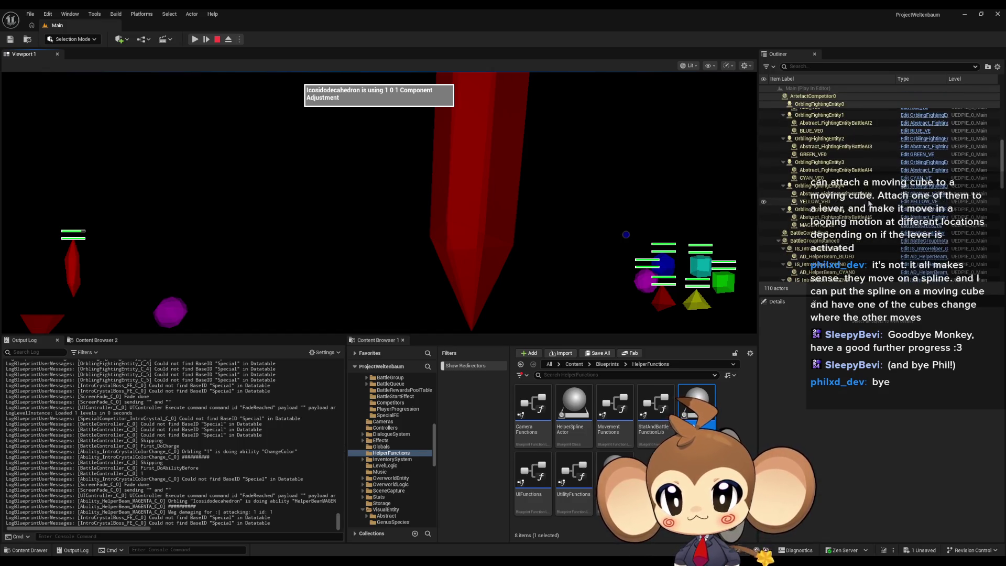
{"action": "scroll", "coordinate": [820, 215], "scroll_direction": "down", "scroll_amount": 4}
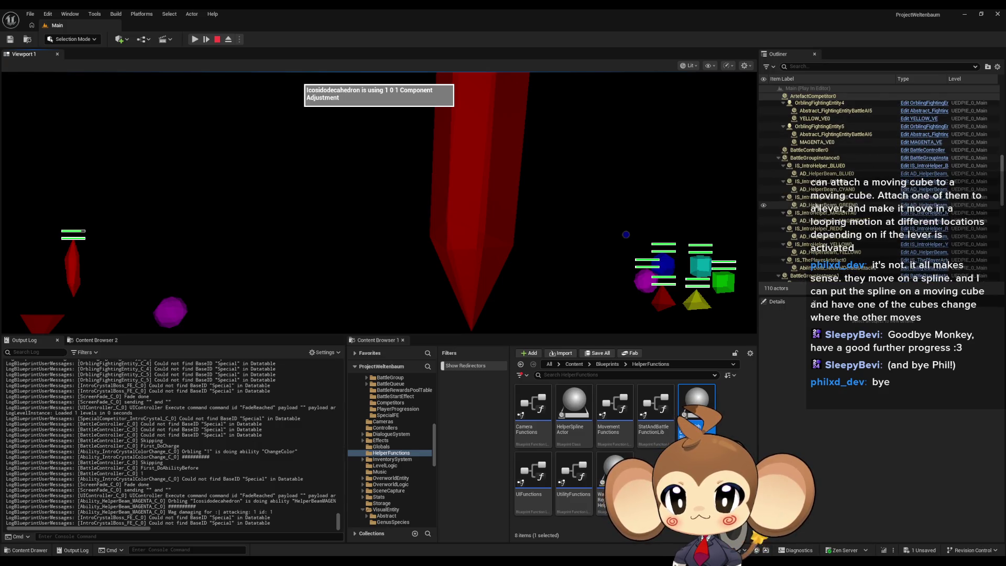
{"action": "left_click", "coordinate": [775, 159]}
{"action": "left_click", "coordinate": [779, 158]}
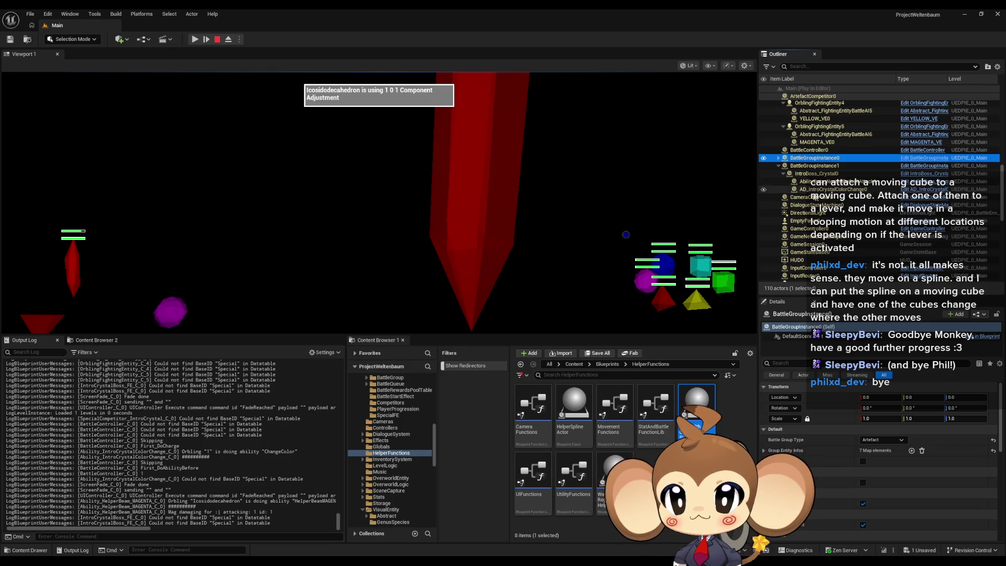
{"action": "left_click", "coordinate": [779, 166]}
Step: Select Ability_HelperBeam_MAGENTA0 and eject from the player to roam the scene
{"action": "scroll", "coordinate": [840, 195], "scroll_direction": "up", "scroll_amount": 4}
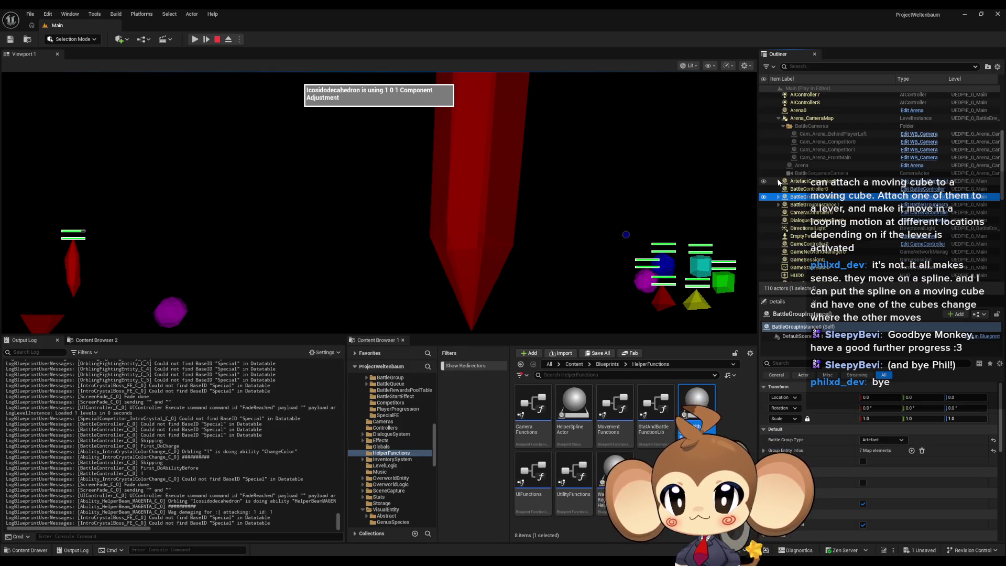
{"action": "scroll", "coordinate": [778, 182], "scroll_direction": "up", "scroll_amount": 4}
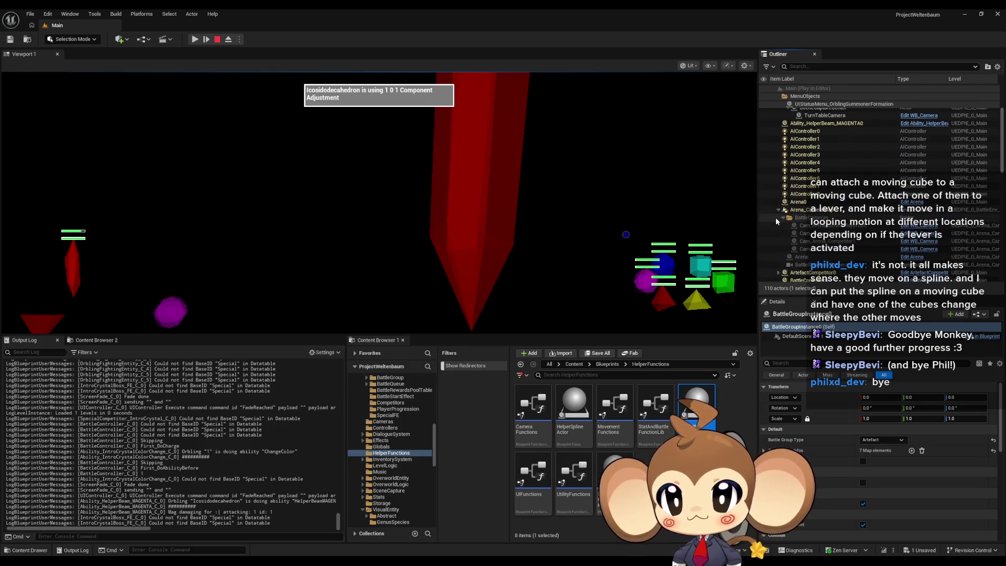
{"action": "scroll", "coordinate": [779, 210], "scroll_direction": "up", "scroll_amount": 2}
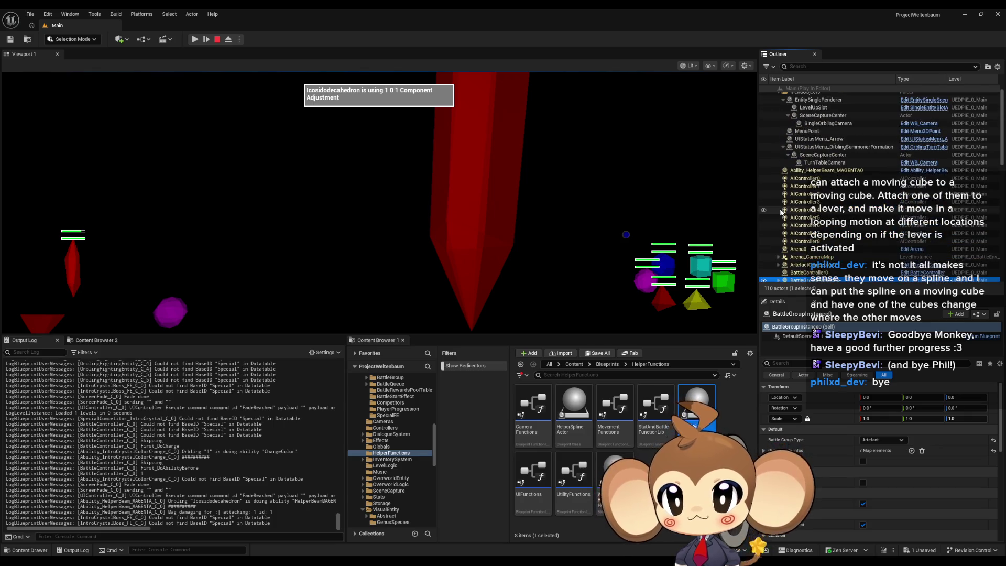
{"action": "left_click", "coordinate": [814, 171]}
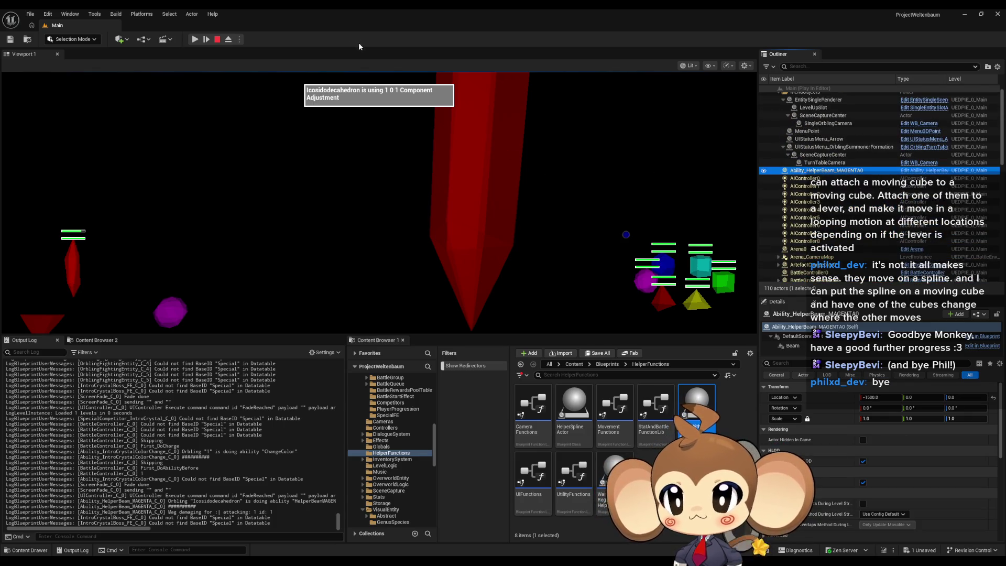
{"action": "left_click", "coordinate": [229, 39]}
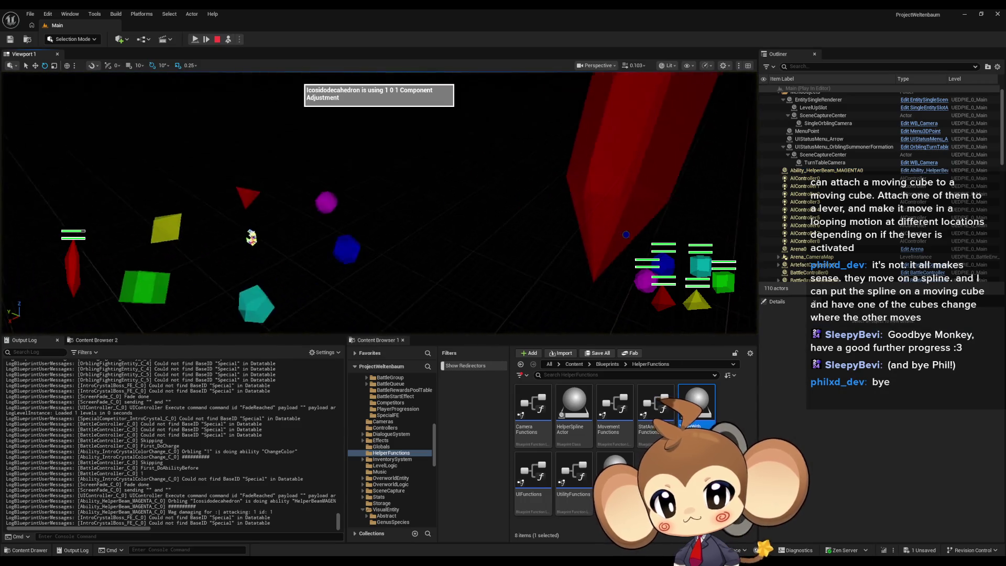
Step: Focus Ability_HelperBeam_MAGENTA0, drag it to X -298.14, possess, then stop playing
{"action": "left_click", "coordinate": [825, 171]}
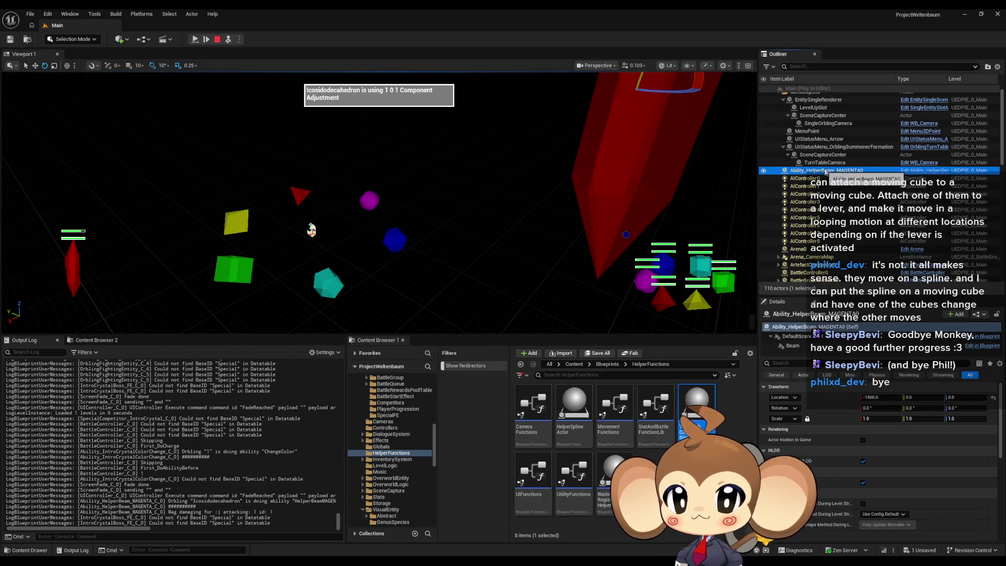
{"action": "double_click", "coordinate": [825, 171]}
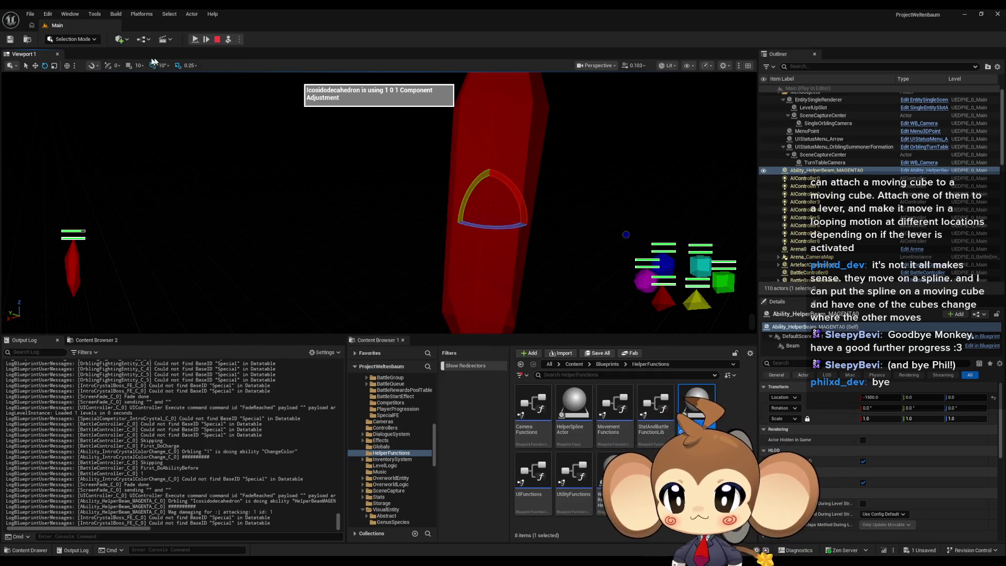
{"action": "left_click", "coordinate": [35, 66]}
{"action": "mouse_move", "coordinate": [474, 220]}
{"action": "left_mouse_down"}
{"action": "mouse_move", "coordinate": [293, 246]}
{"action": "mouse_move", "coordinate": [272, 105]}
{"action": "mouse_move", "coordinate": [223, 16]}
{"action": "left_mouse_up"}
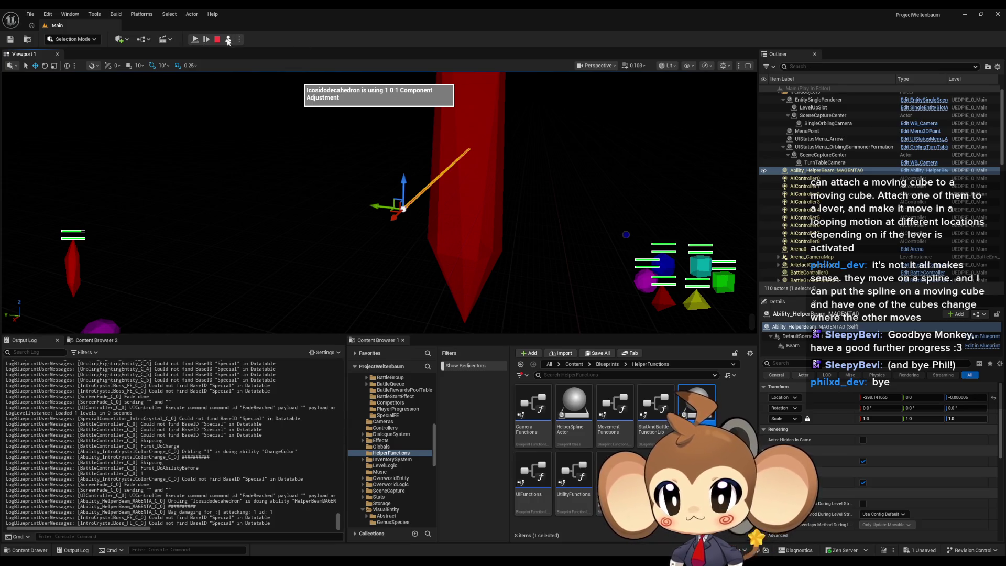
{"action": "left_click", "coordinate": [227, 40]}
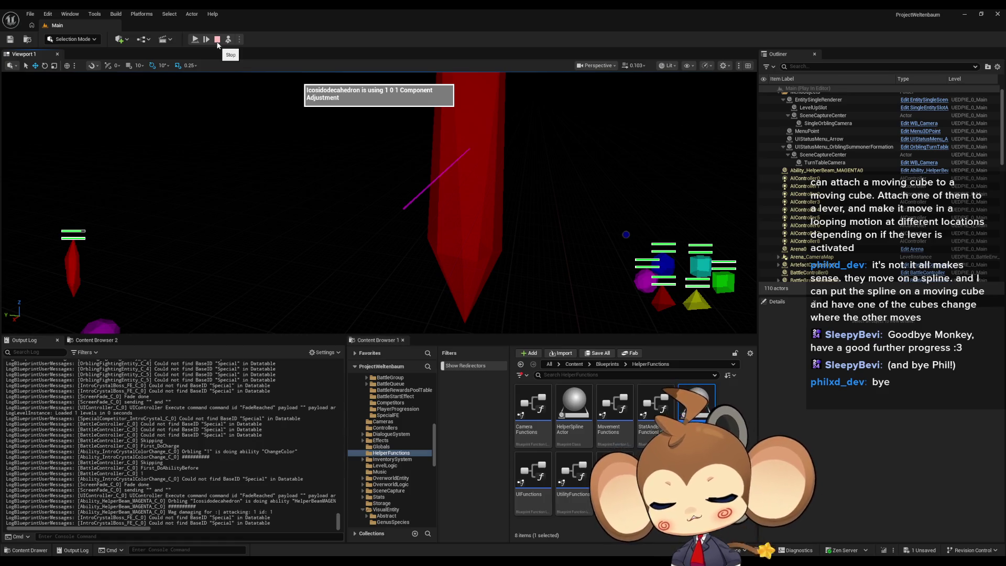
{"action": "left_click", "coordinate": [217, 40]}
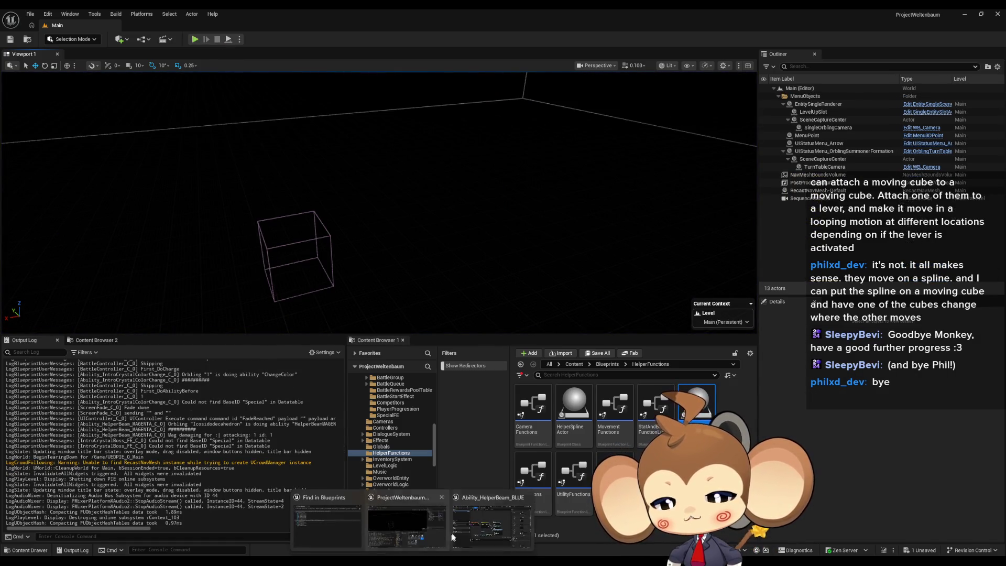
Step: Open the OrblingAbilityCallLoop function in the BattleController blueprint
{"action": "left_click", "coordinate": [479, 526]}
{"action": "left_click_drag", "start_coordinate": [522, 434], "coordinate": [571, 395]}
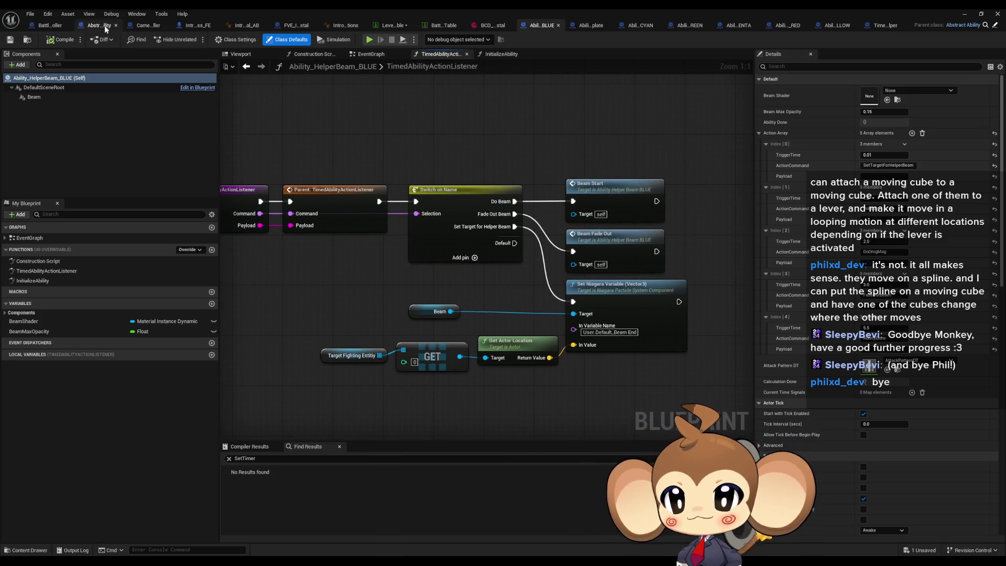
{"action": "left_click", "coordinate": [45, 26]}
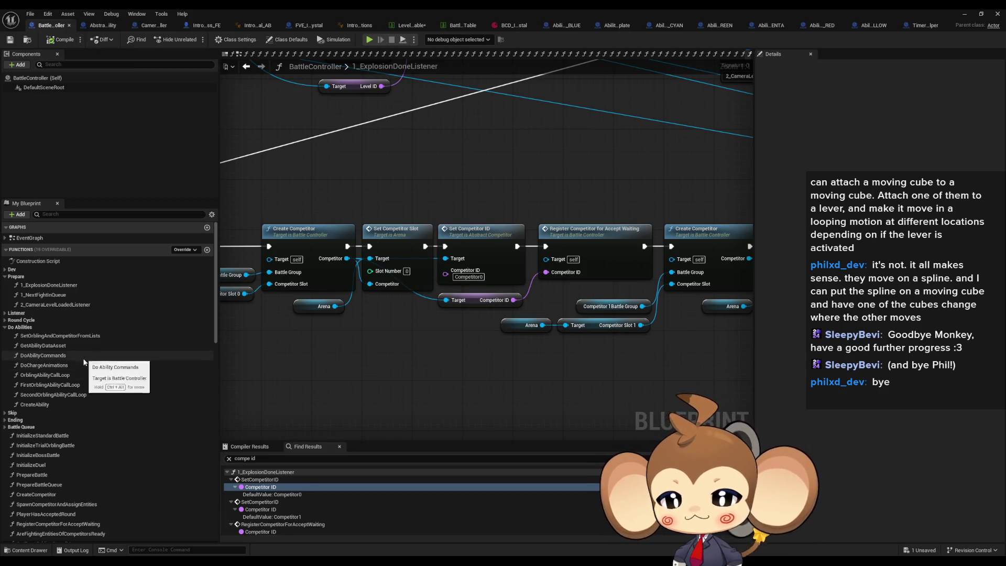
{"action": "double_click", "coordinate": [46, 375]}
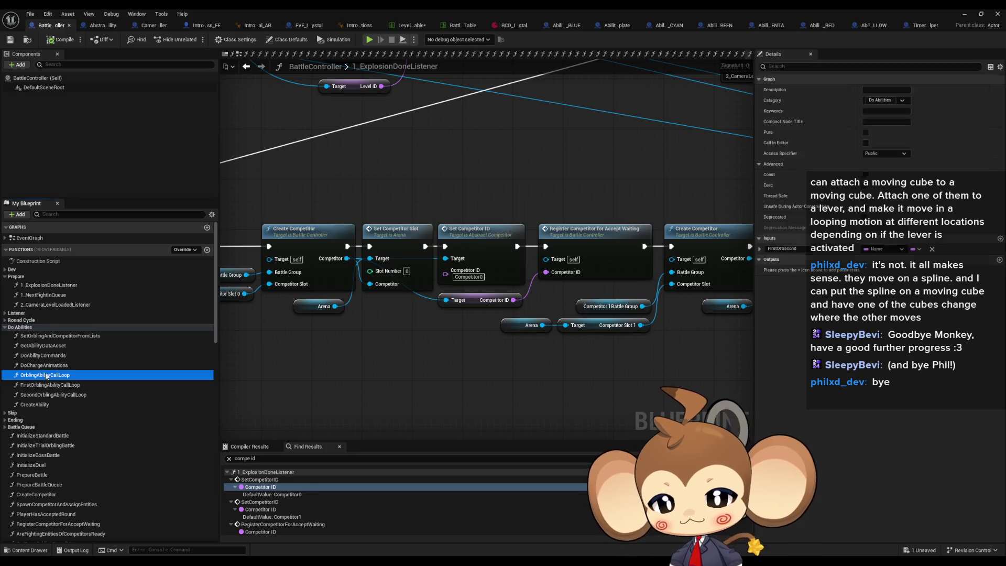
Step: Drill into the First Orbling Ability Call Loop node's function graph
{"action": "scroll", "coordinate": [524, 252], "scroll_direction": "down", "scroll_amount": 2}
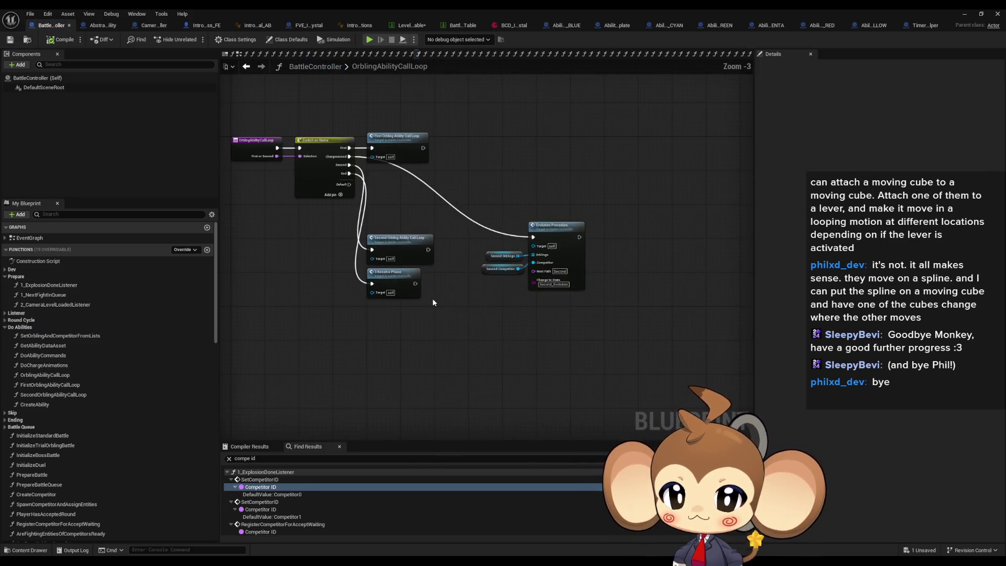
{"action": "scroll", "coordinate": [409, 212], "scroll_direction": "up", "scroll_amount": 2}
{"action": "left_click", "coordinate": [518, 147]}
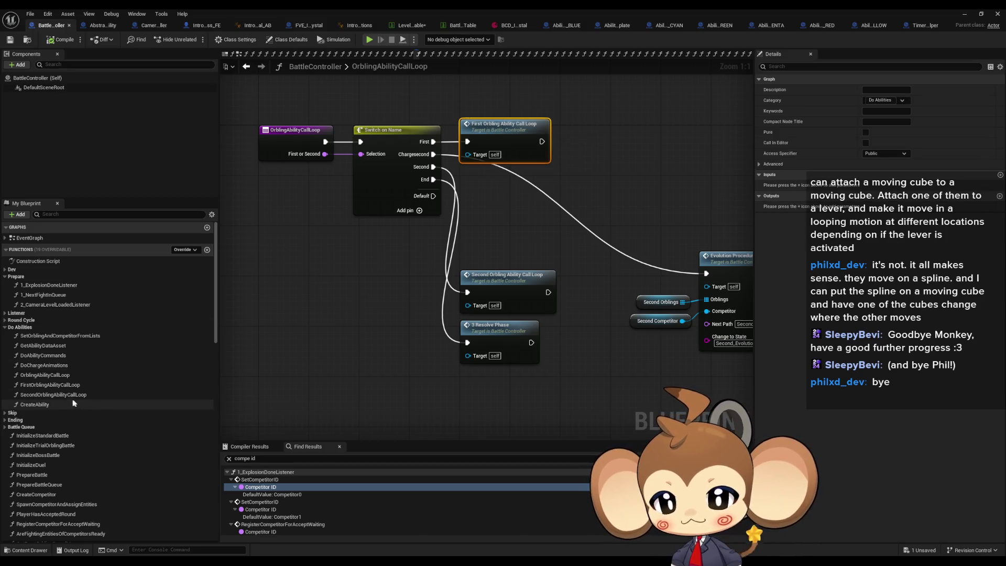
{"action": "scroll", "coordinate": [89, 452], "scroll_direction": "down", "scroll_amount": 2}
{"action": "scroll", "coordinate": [88, 452], "scroll_direction": "down", "scroll_amount": 3}
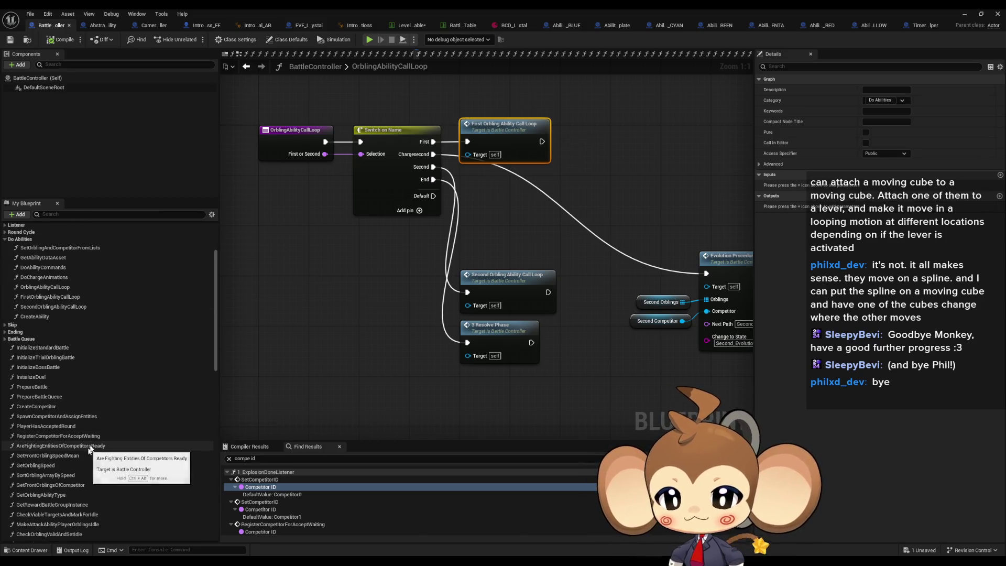
{"action": "double_click", "coordinate": [520, 138]}
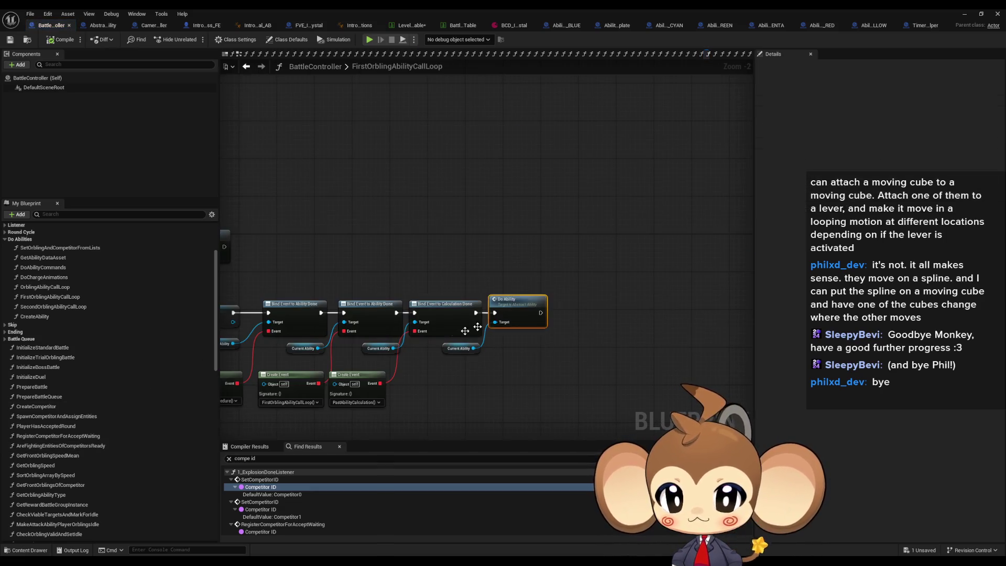
Step: Open CreateAbility, then Abstract_Ability's InitializeAbility from its Initialize Ability node
{"action": "scroll", "coordinate": [517, 297], "scroll_direction": "up", "scroll_amount": 2}
{"action": "left_click", "coordinate": [544, 260]}
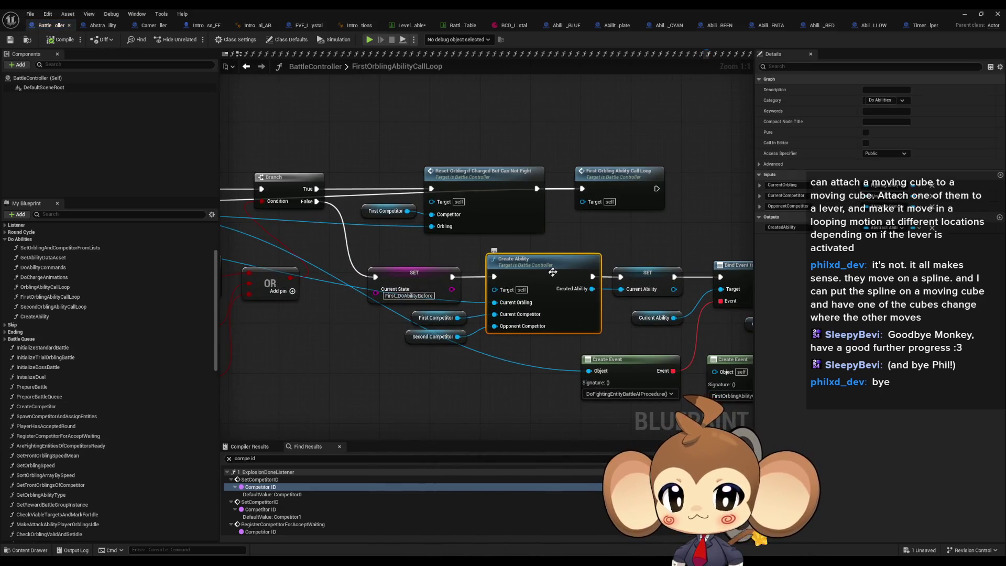
{"action": "double_click", "coordinate": [493, 269]}
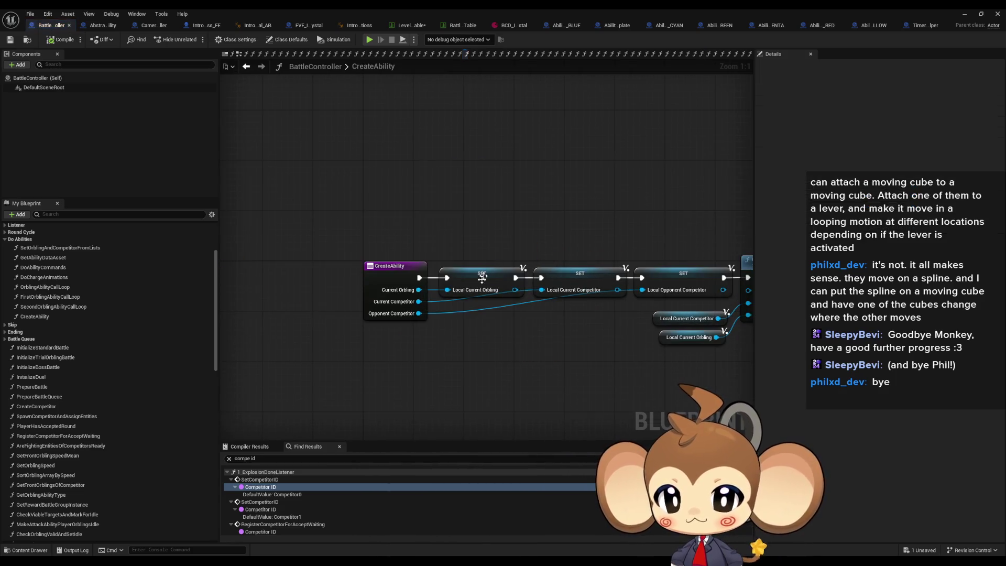
{"action": "scroll", "coordinate": [444, 178], "scroll_direction": "up", "scroll_amount": 3}
{"action": "mouse_move", "coordinate": [443, 178]}
{"action": "left_mouse_down"}
{"action": "mouse_move", "coordinate": [277, 179]}
{"action": "mouse_move", "coordinate": [477, 180]}
{"action": "mouse_move", "coordinate": [533, 313]}
{"action": "left_mouse_up"}
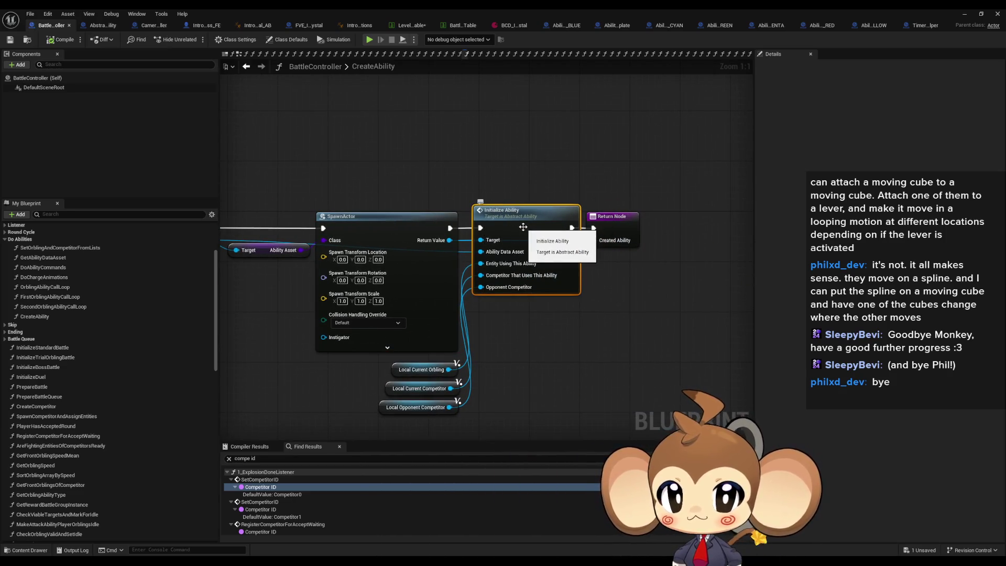
{"action": "double_click", "coordinate": [522, 227]}
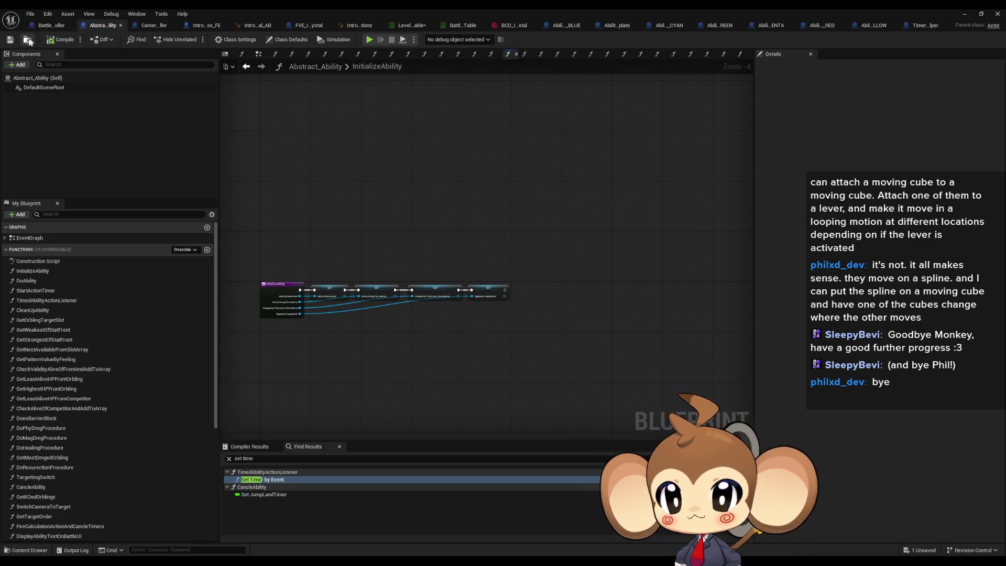
Step: Revisit CreateAbility, check its local variable setters, and reopen InitializeAbility
{"action": "left_click", "coordinate": [48, 28]}
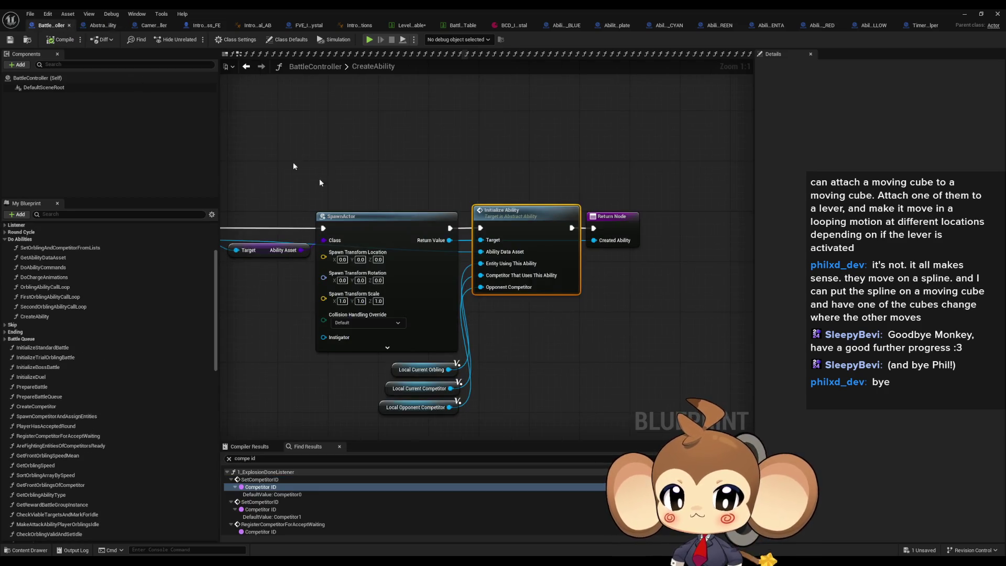
{"action": "left_click", "coordinate": [247, 67]}
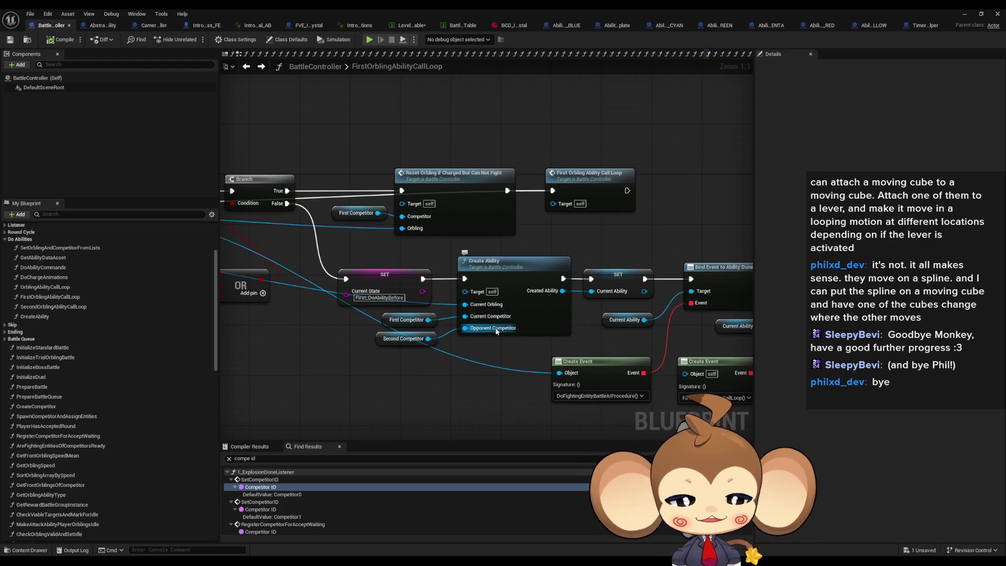
{"action": "double_click", "coordinate": [530, 265]}
{"action": "left_click", "coordinate": [538, 205]}
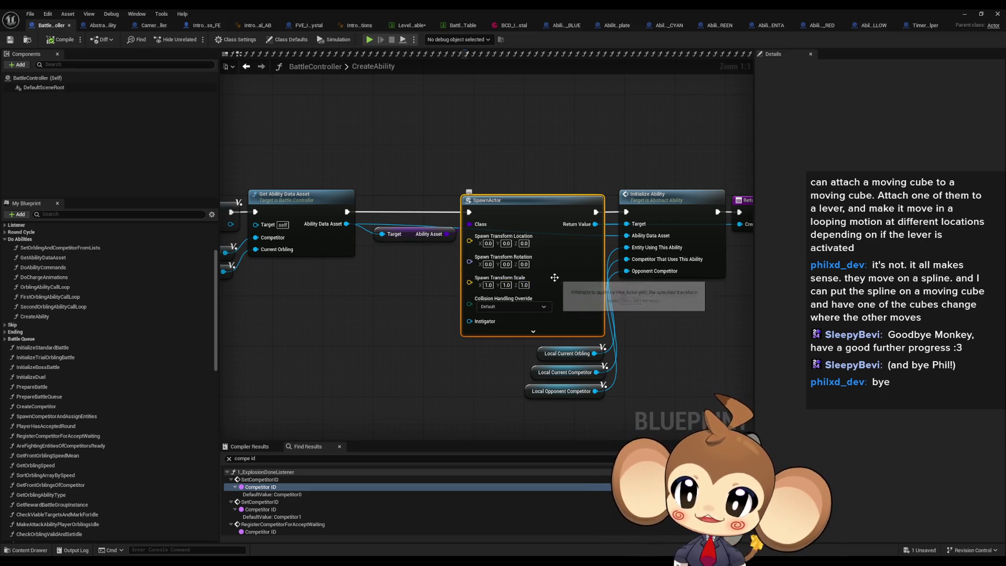
{"action": "left_click_drag", "start_coordinate": [429, 284], "coordinate": [494, 277]}
{"action": "left_click_drag", "start_coordinate": [737, 288], "coordinate": [484, 268]}
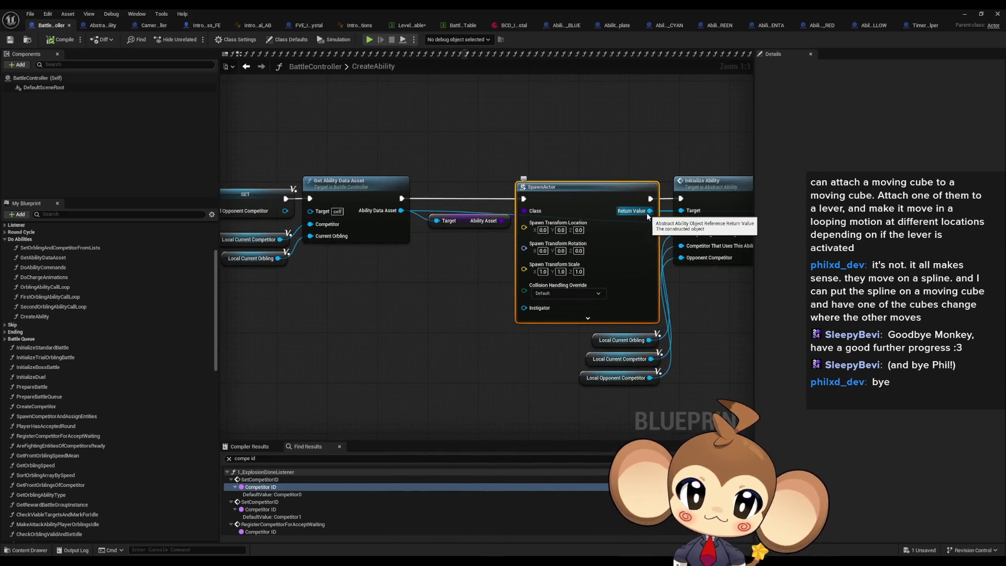
{"action": "mouse_move", "coordinate": [648, 216]}
{"action": "left_mouse_down"}
{"action": "mouse_move", "coordinate": [501, 231]}
{"action": "mouse_move", "coordinate": [386, 224]}
{"action": "left_mouse_up"}
{"action": "double_click", "coordinate": [464, 265]}
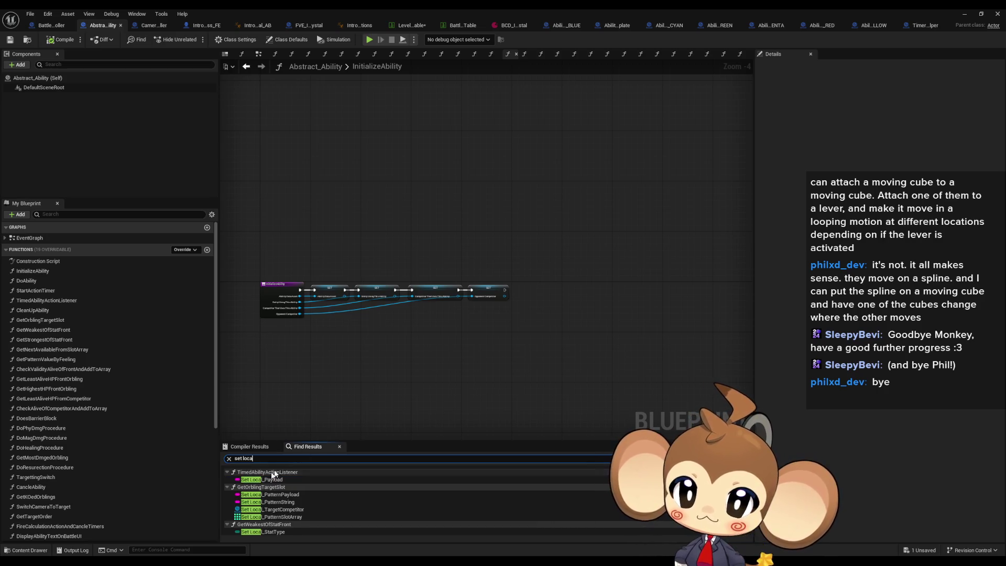
Step: Search 'transf' and jump to Get Actor Transform in TargettingSwitch
{"action": "scroll", "coordinate": [311, 513], "scroll_direction": "down", "scroll_amount": 8}
{"action": "scroll", "coordinate": [321, 508], "scroll_direction": "down", "scroll_amount": 10}
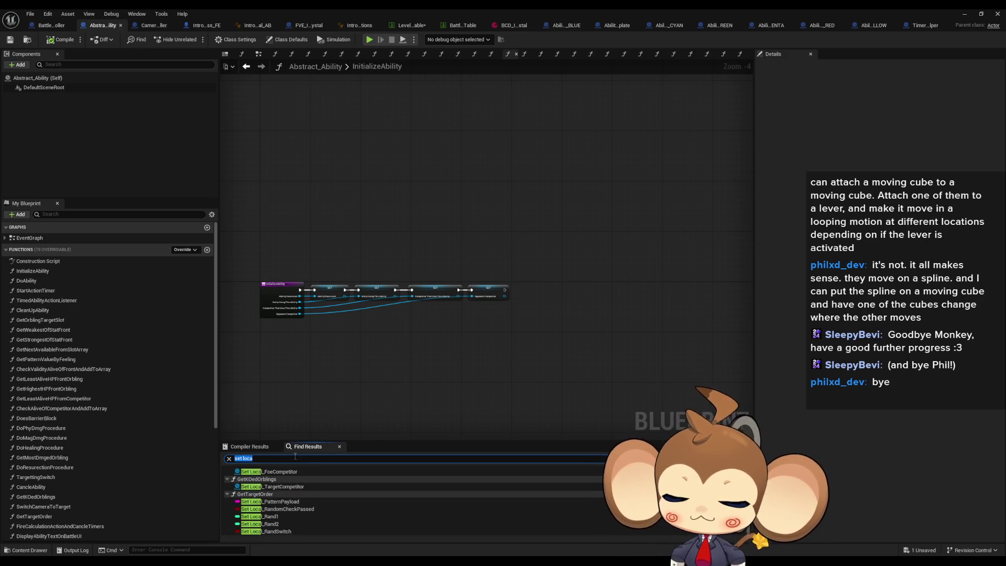
{"action": "type", "text": "transf"}
{"action": "key", "text": "Return"}
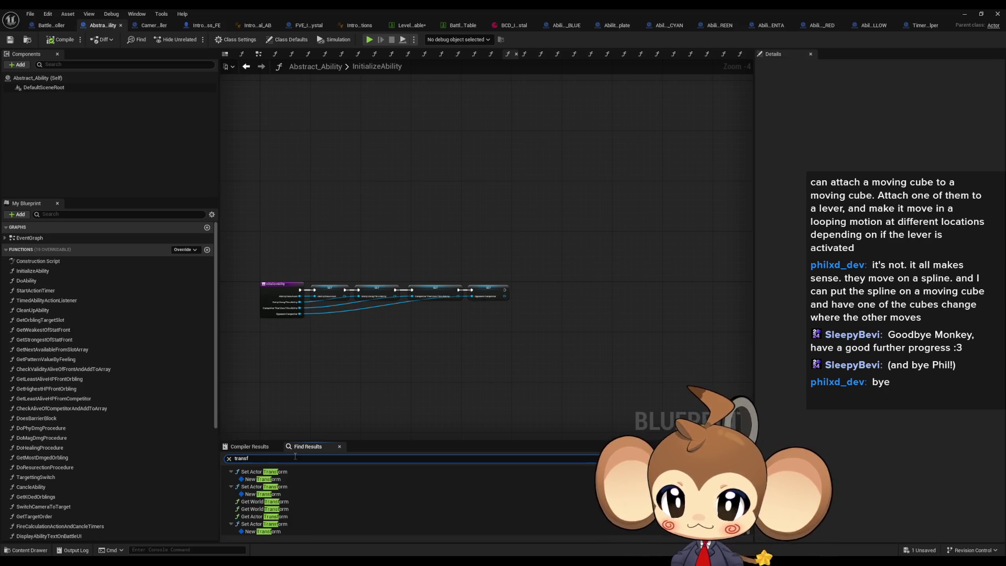
{"action": "scroll", "coordinate": [307, 483], "scroll_direction": "up", "scroll_amount": 5}
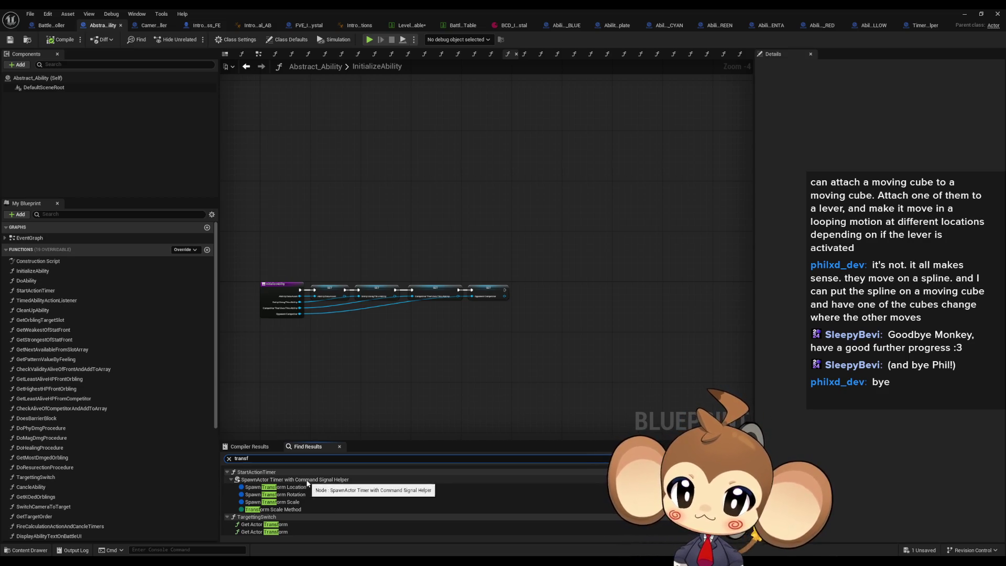
{"action": "left_click", "coordinate": [233, 479]}
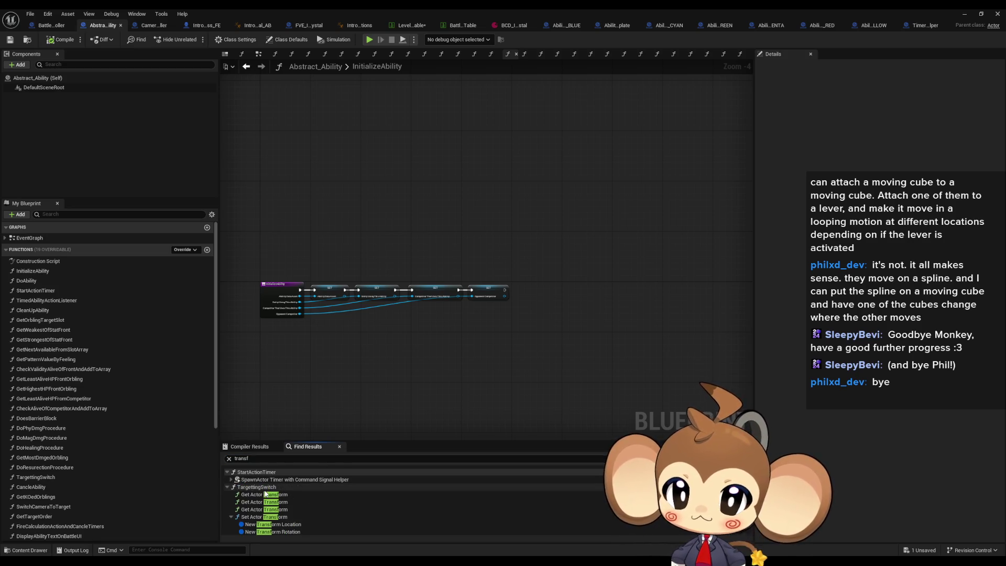
{"action": "scroll", "coordinate": [265, 493], "scroll_direction": "down", "scroll_amount": 1}
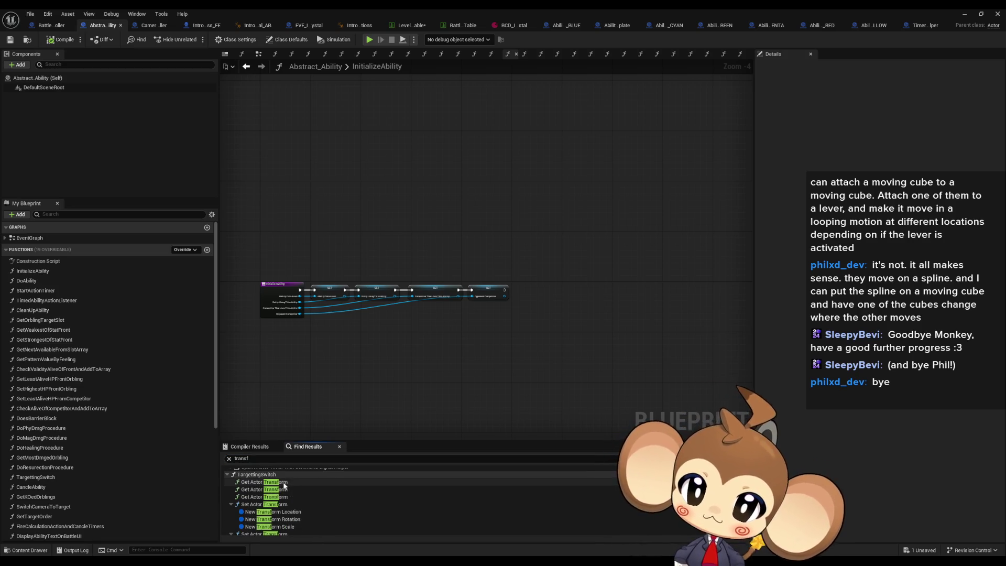
{"action": "left_click", "coordinate": [284, 482]}
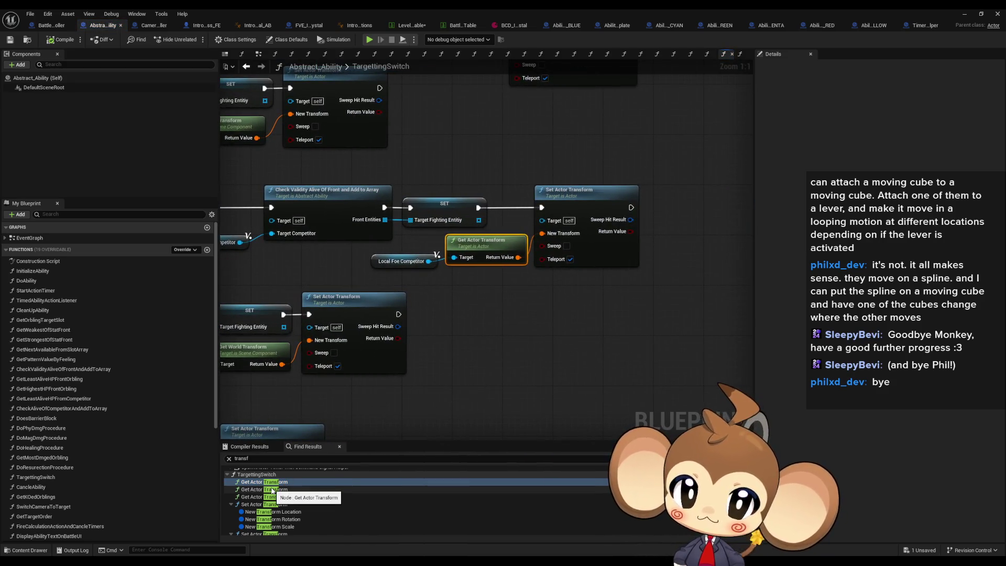
{"action": "left_click_drag", "start_coordinate": [563, 160], "coordinate": [637, 313]}
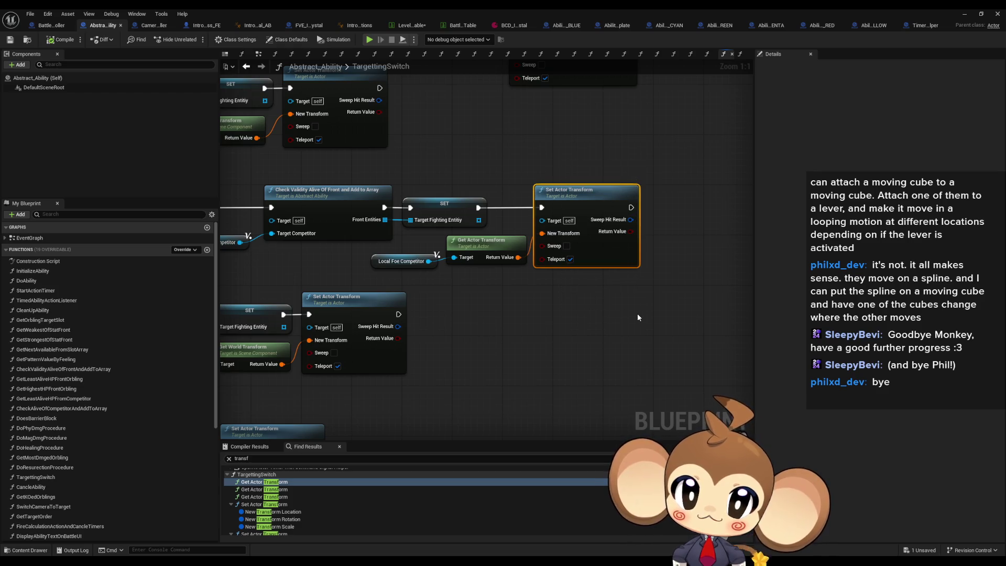
{"action": "scroll", "coordinate": [630, 320], "scroll_direction": "down", "scroll_amount": 3}
{"action": "left_click", "coordinate": [595, 187]}
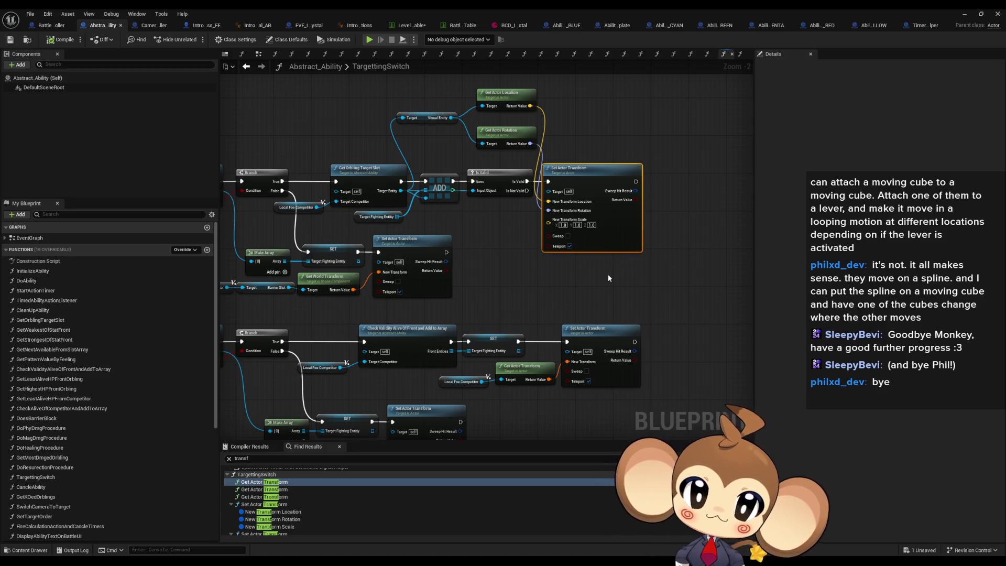
{"action": "scroll", "coordinate": [591, 276], "scroll_direction": "up", "scroll_amount": 1}
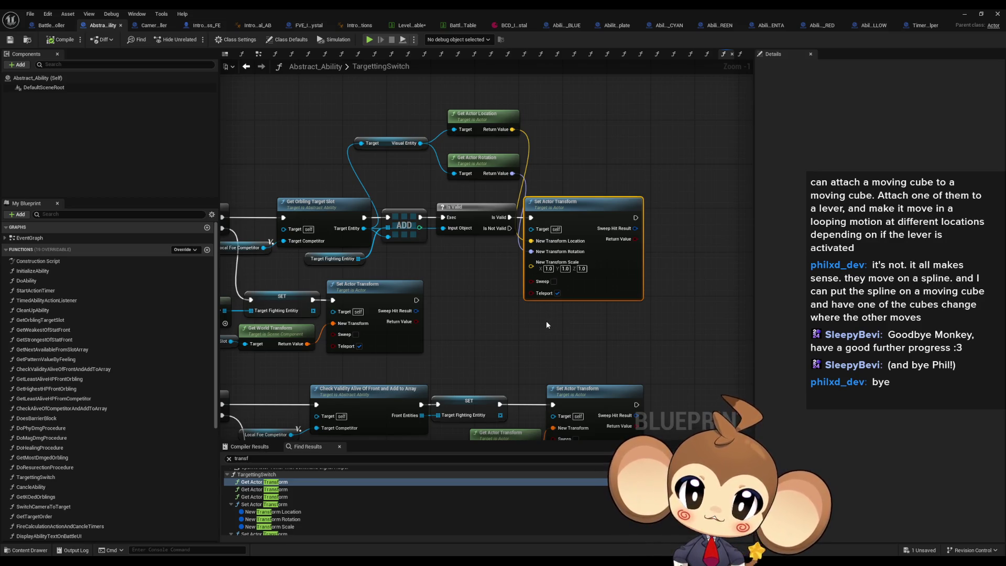
{"action": "left_click_drag", "start_coordinate": [546, 325], "coordinate": [550, 303]}
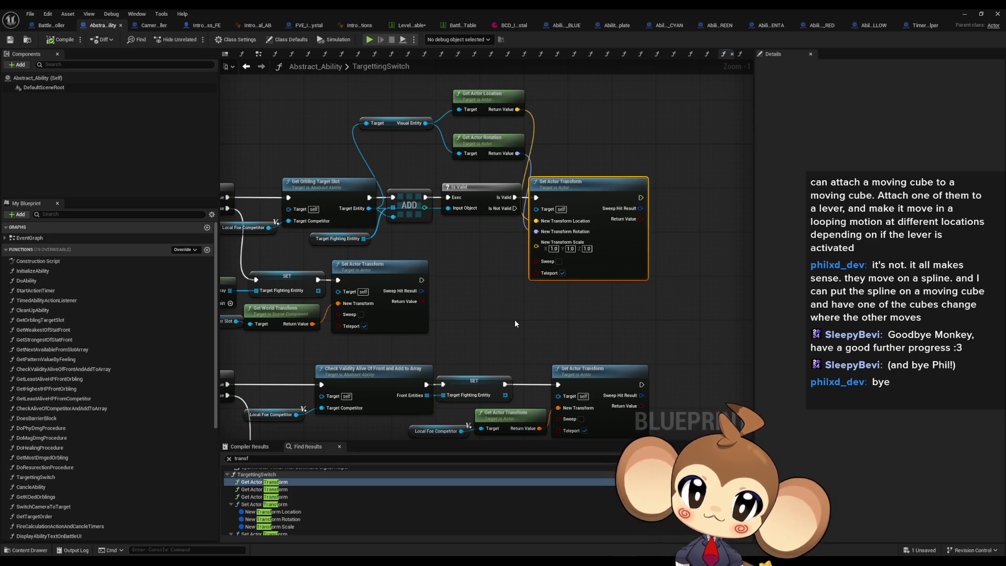
{"action": "left_click", "coordinate": [515, 321]}
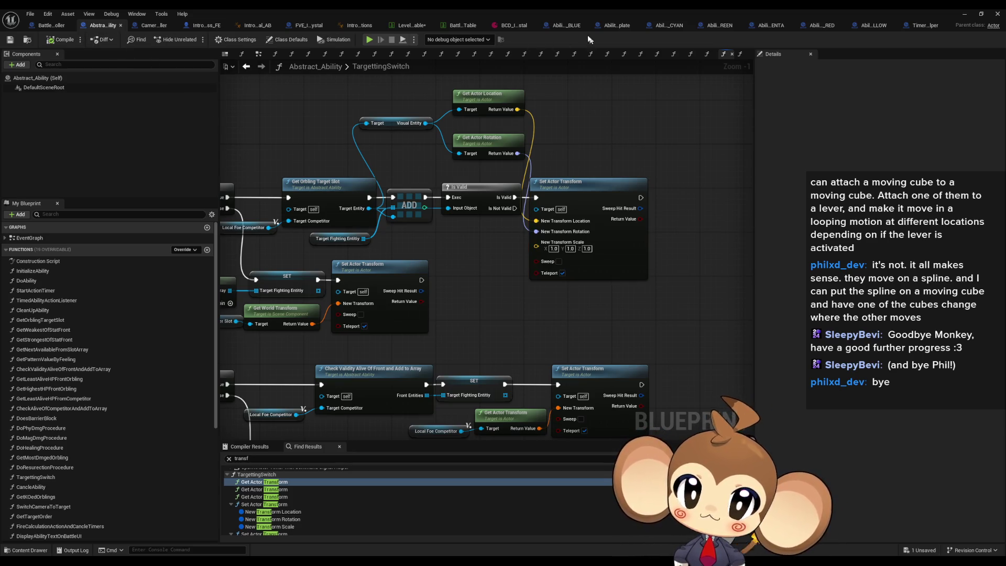
Step: Add a Get Entity Using This Ability node below Get Actor Location in the BLUE beam graph
{"action": "left_click", "coordinate": [561, 24]}
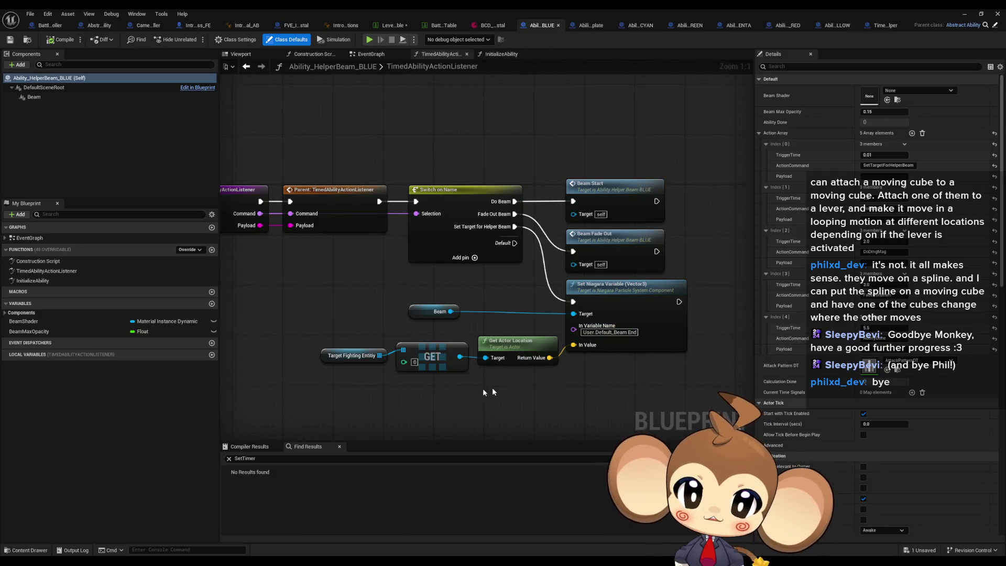
{"action": "left_click_drag", "start_coordinate": [344, 377], "coordinate": [353, 388]}
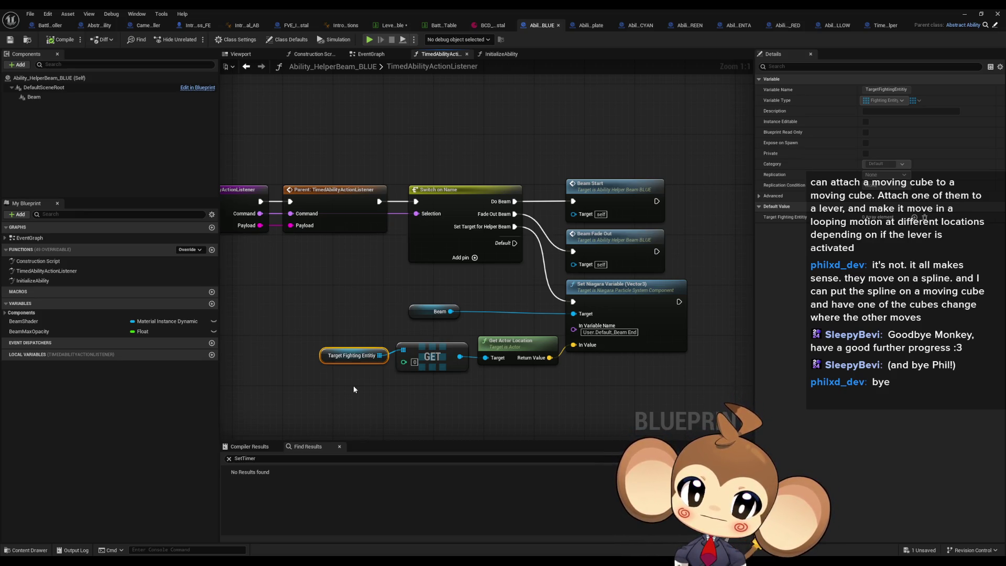
{"action": "mouse_move", "coordinate": [353, 390]}
{"action": "left_mouse_down"}
{"action": "mouse_move", "coordinate": [370, 298]}
{"action": "mouse_move", "coordinate": [420, 322]}
{"action": "left_mouse_up"}
{"action": "left_click", "coordinate": [382, 346]}
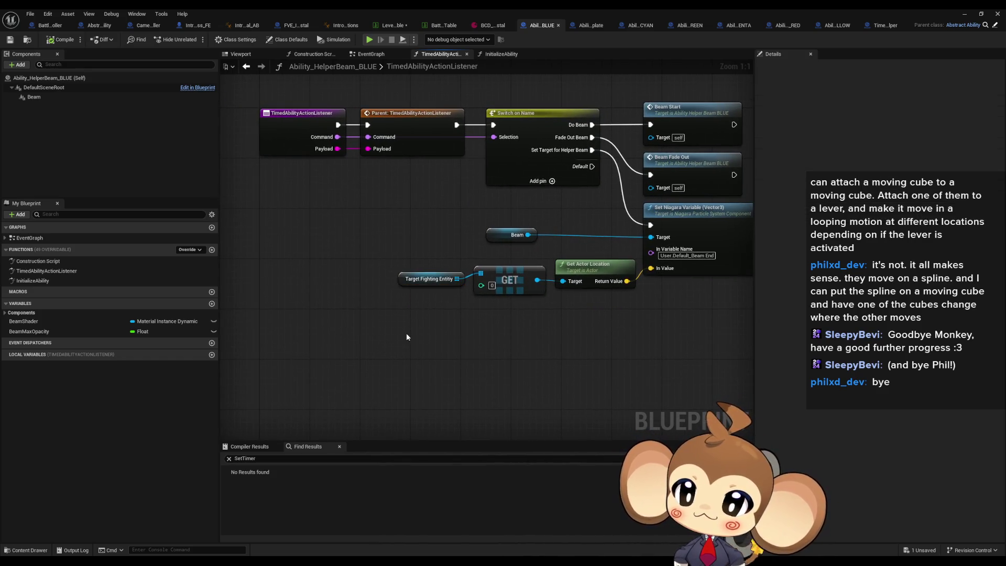
{"action": "right_click", "coordinate": [407, 335]}
{"action": "type", "text": "using"}
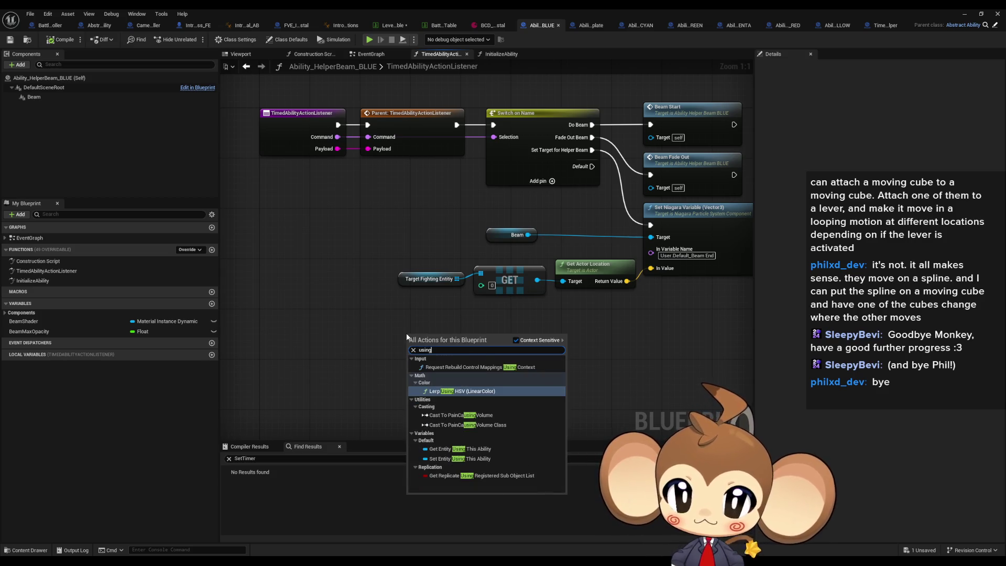
{"action": "key", "text": "Down"}
{"action": "key", "text": "Down"}
{"action": "key", "text": "Down"}
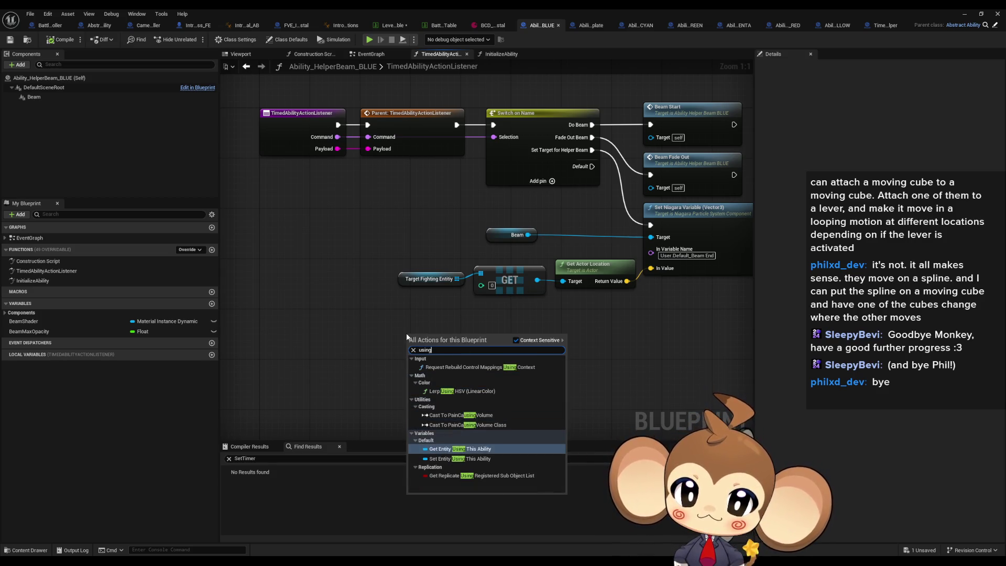
{"action": "key", "text": "Return"}
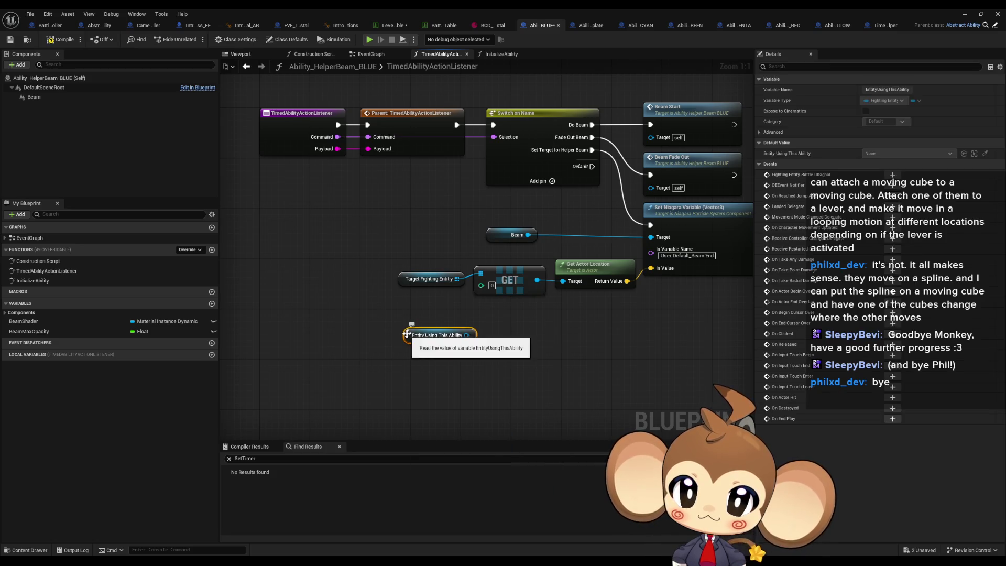
{"action": "mouse_move", "coordinate": [460, 338]}
{"action": "left_mouse_down"}
{"action": "mouse_move", "coordinate": [518, 320]}
{"action": "mouse_move", "coordinate": [563, 281]}
{"action": "left_mouse_up"}
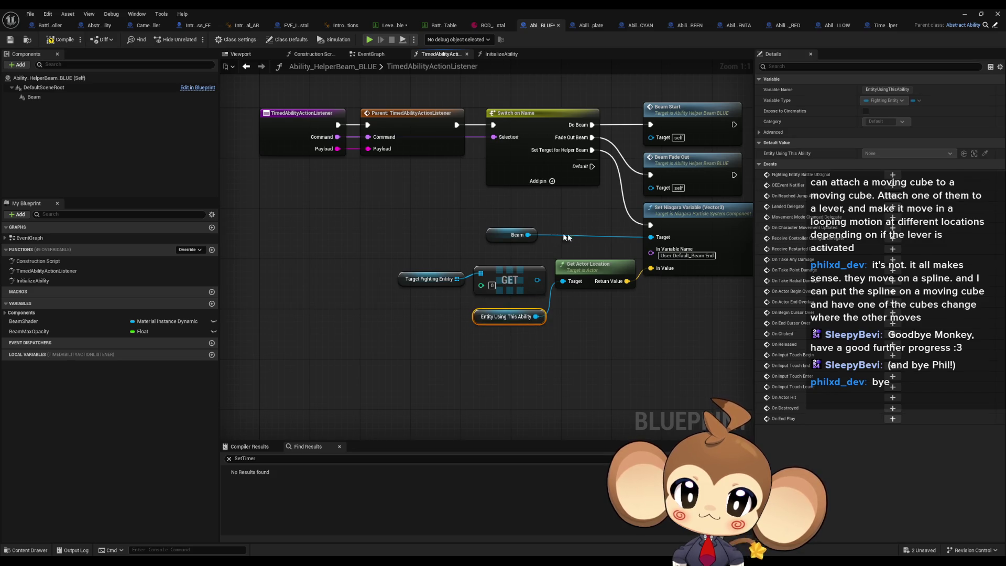
{"action": "left_click", "coordinate": [637, 26]}
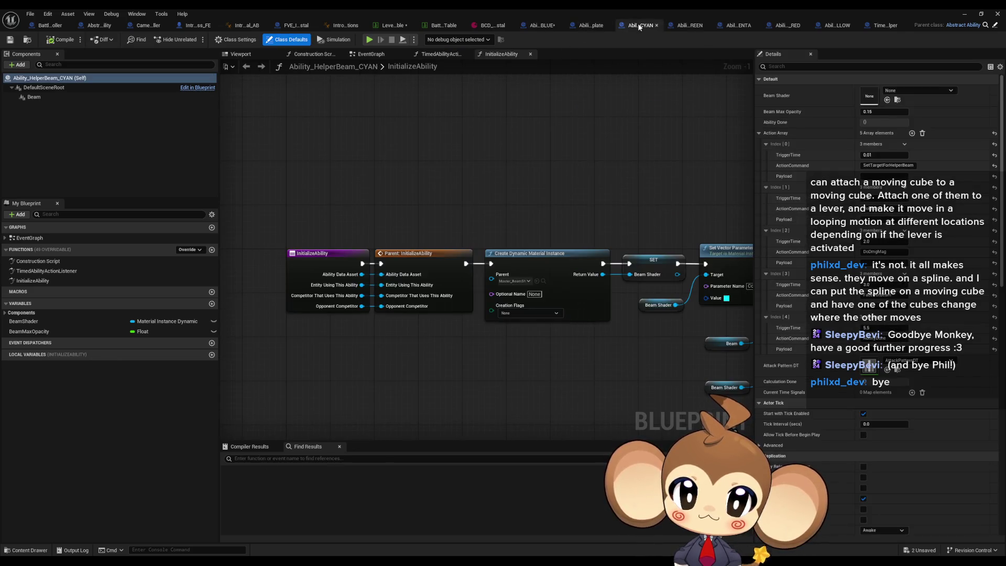
Step: Paste and wire Entity Using This Ability into Get Actor Location in CYAN and GREEN beams
{"action": "double_click", "coordinate": [54, 270]}
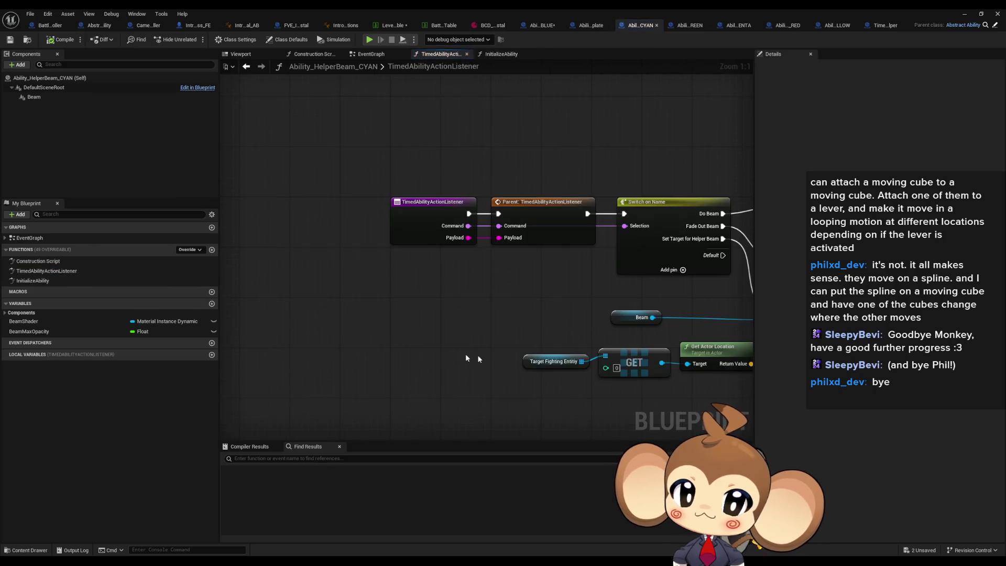
{"action": "key", "text": "ctrl+v"}
{"action": "left_click_drag", "start_coordinate": [467, 365], "coordinate": [489, 330]}
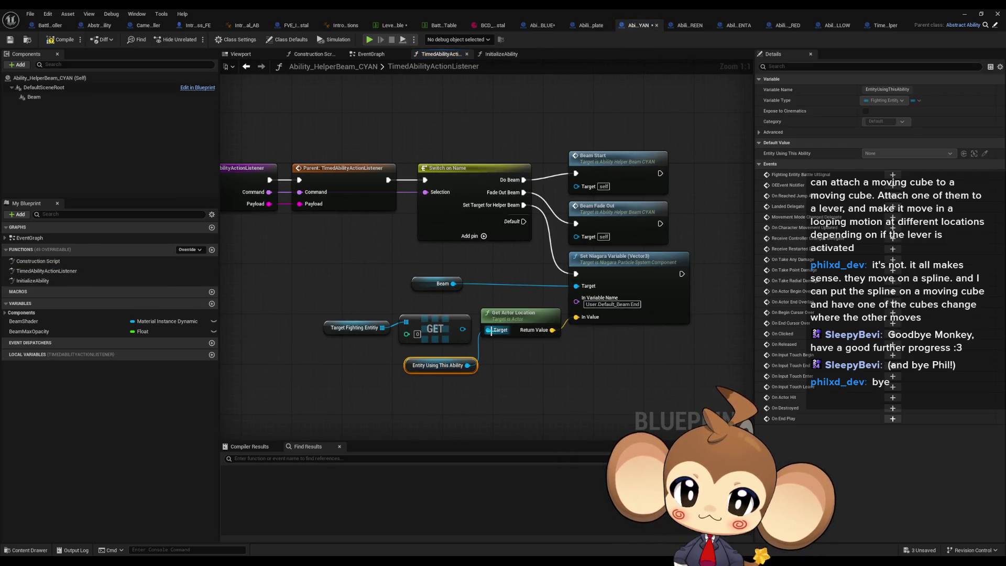
{"action": "left_click", "coordinate": [681, 27]}
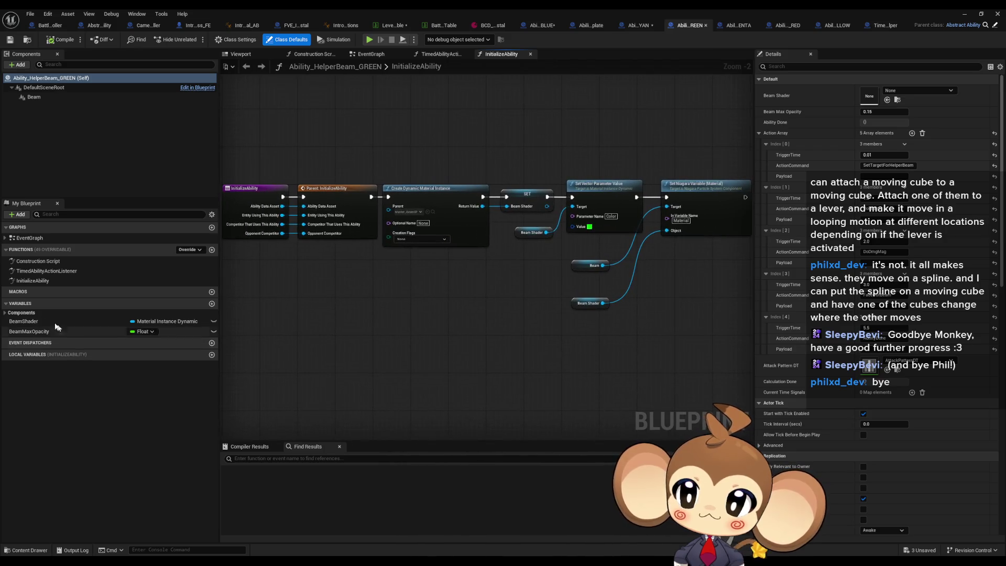
{"action": "double_click", "coordinate": [46, 270]}
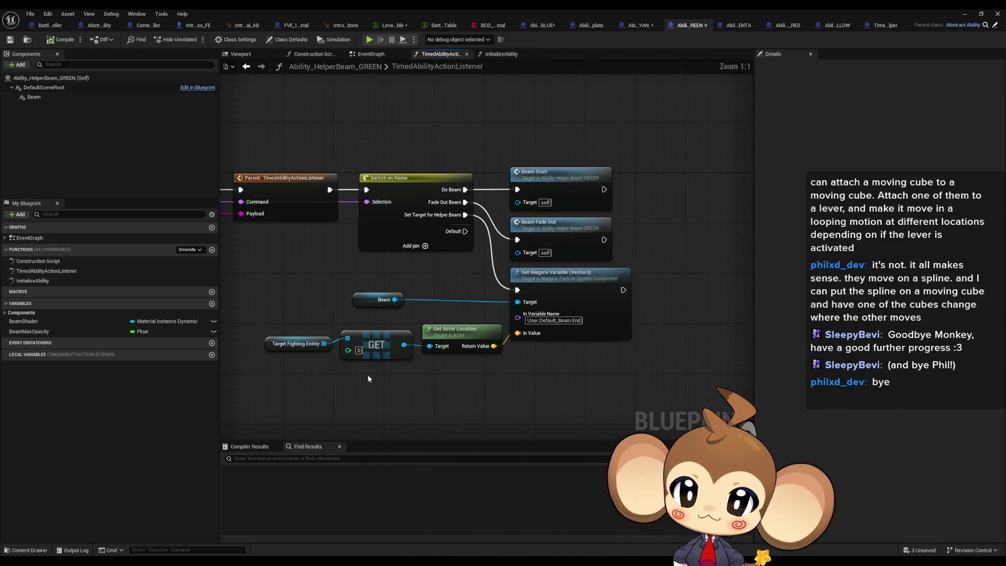
{"action": "key", "text": "ctrl+v"}
{"action": "left_click_drag", "start_coordinate": [409, 381], "coordinate": [430, 346]}
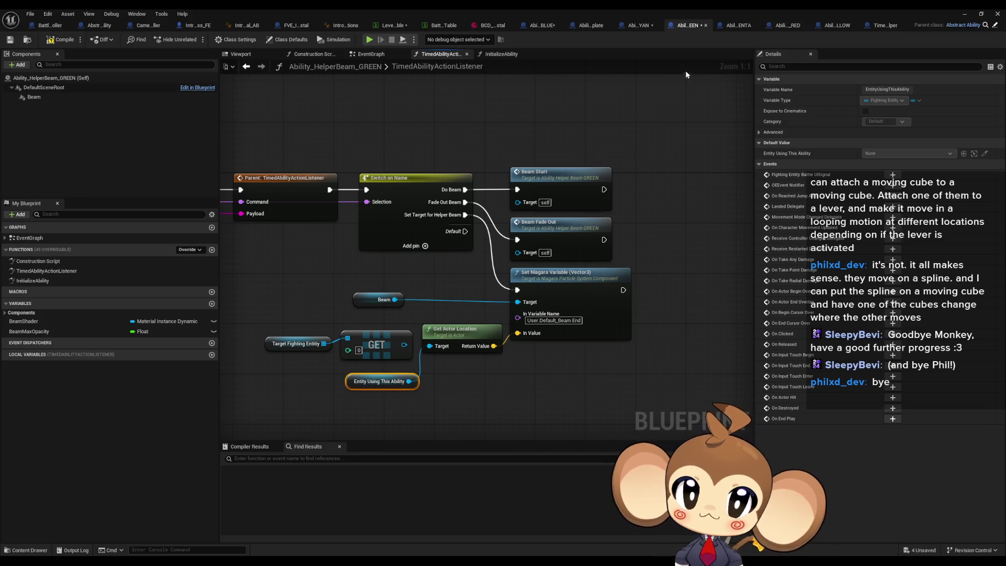
Step: Paste and wire the getter into Get Actor Location's Target in MAGENTA and RED beams
{"action": "left_click", "coordinate": [731, 27]}
{"action": "key", "text": "ctrl+v"}
{"action": "left_click_drag", "start_coordinate": [401, 356], "coordinate": [410, 322]}
{"action": "left_click", "coordinate": [786, 25]}
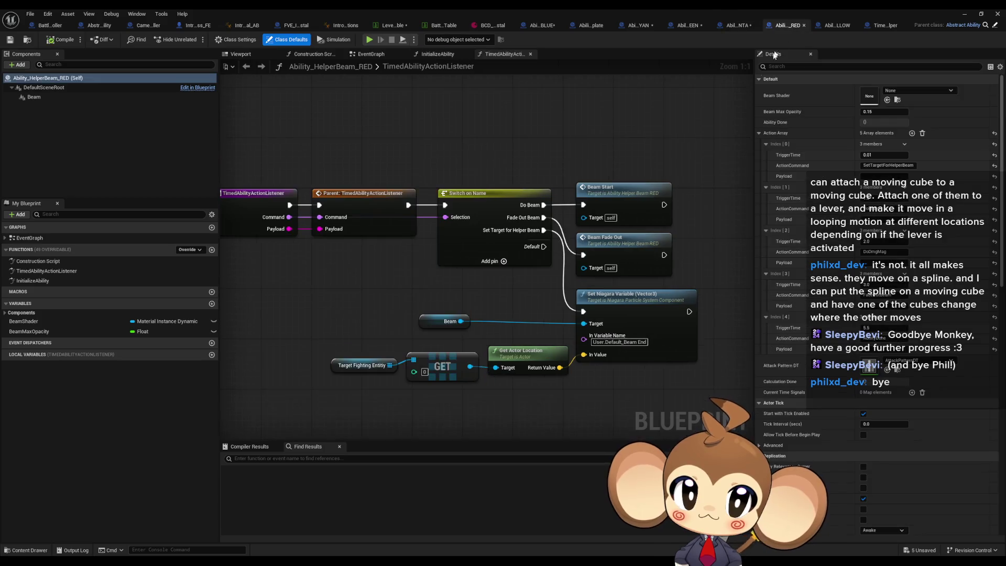
{"action": "key", "text": "ctrl+v"}
{"action": "left_click_drag", "start_coordinate": [495, 344], "coordinate": [502, 309]}
{"action": "left_click_drag", "start_coordinate": [450, 344], "coordinate": [432, 343]}
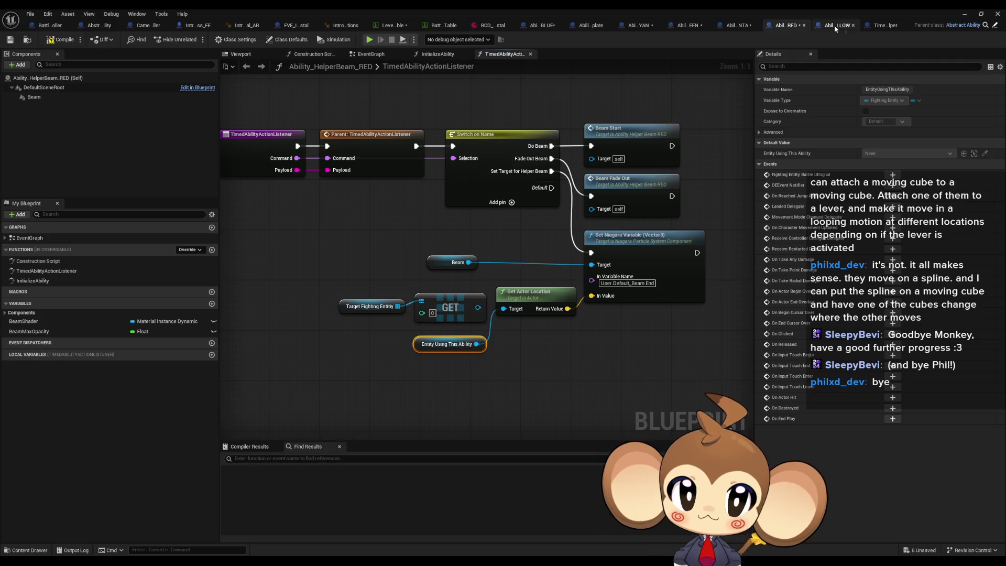
Step: Wire the pasted getter into the YELLOW beam's Get Actor Location, then return to the level editor
{"action": "left_click", "coordinate": [834, 25]}
{"action": "double_click", "coordinate": [47, 271]}
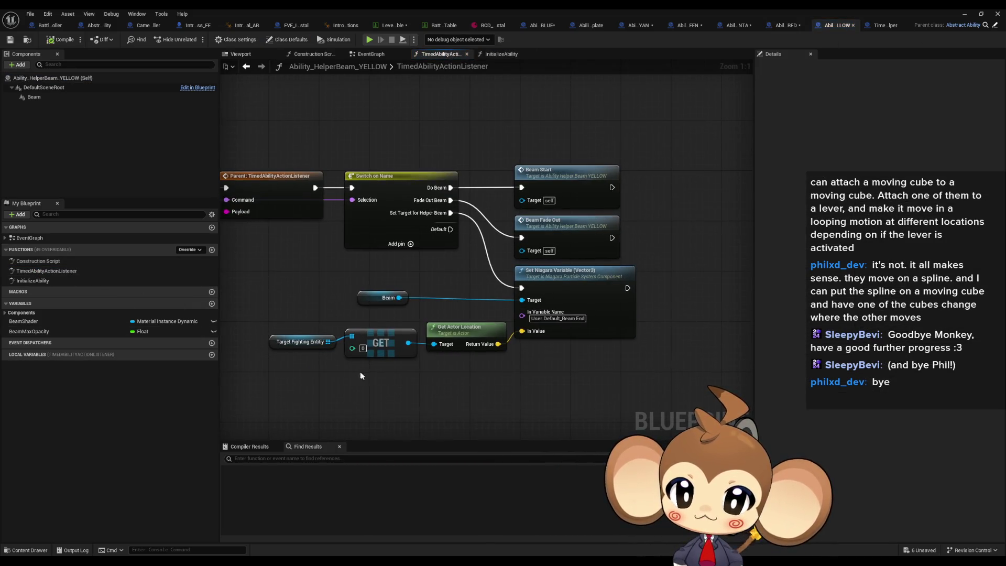
{"action": "key", "text": "ctrl+v"}
{"action": "left_click_drag", "start_coordinate": [407, 373], "coordinate": [434, 343]}
{"action": "left_click", "coordinate": [451, 392]}
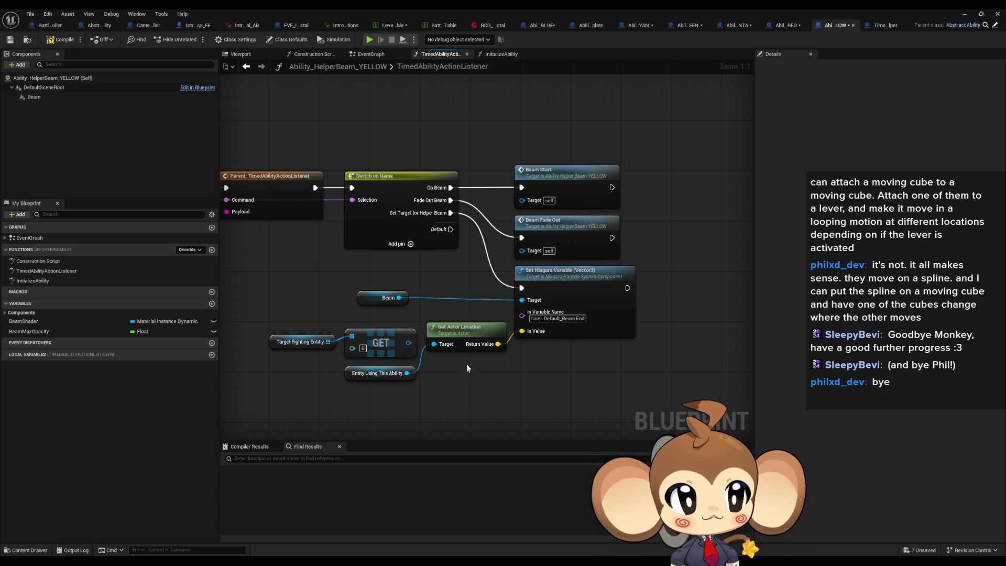
{"action": "left_click", "coordinate": [964, 13]}
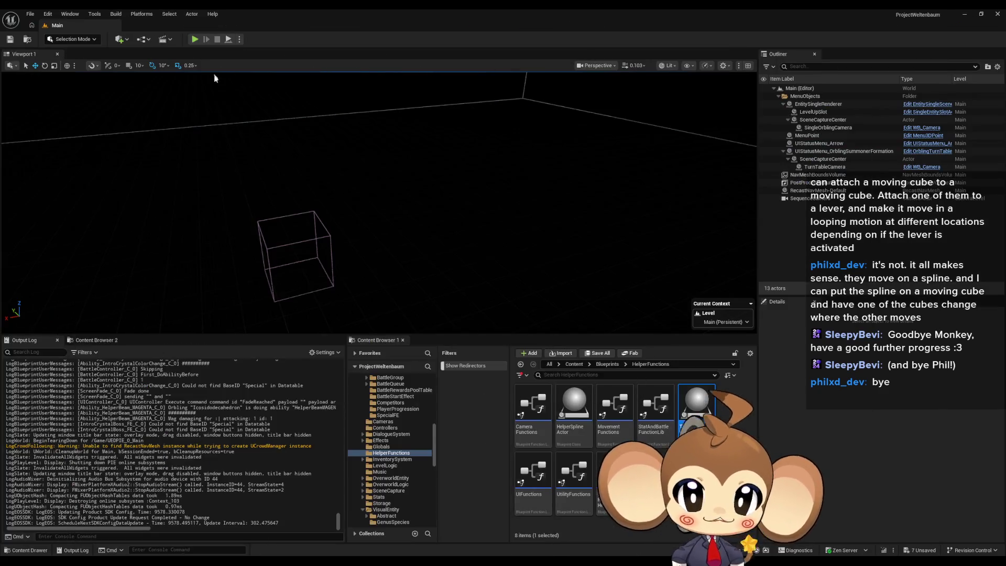
Step: Play the crystal battle in editor, toggling immersive full-screen on and off with F11
{"action": "left_click", "coordinate": [196, 38]}
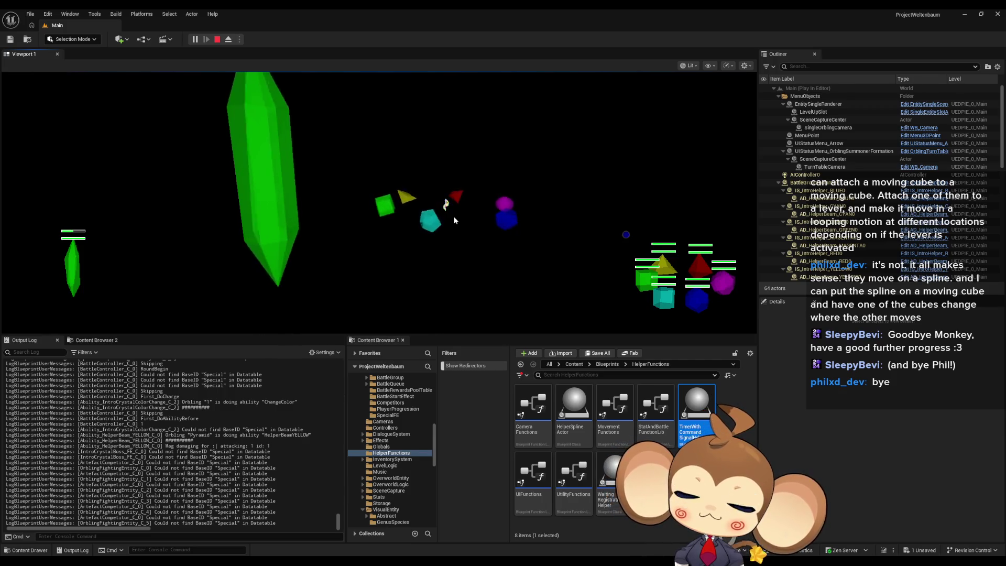
{"action": "key", "text": "F11"}
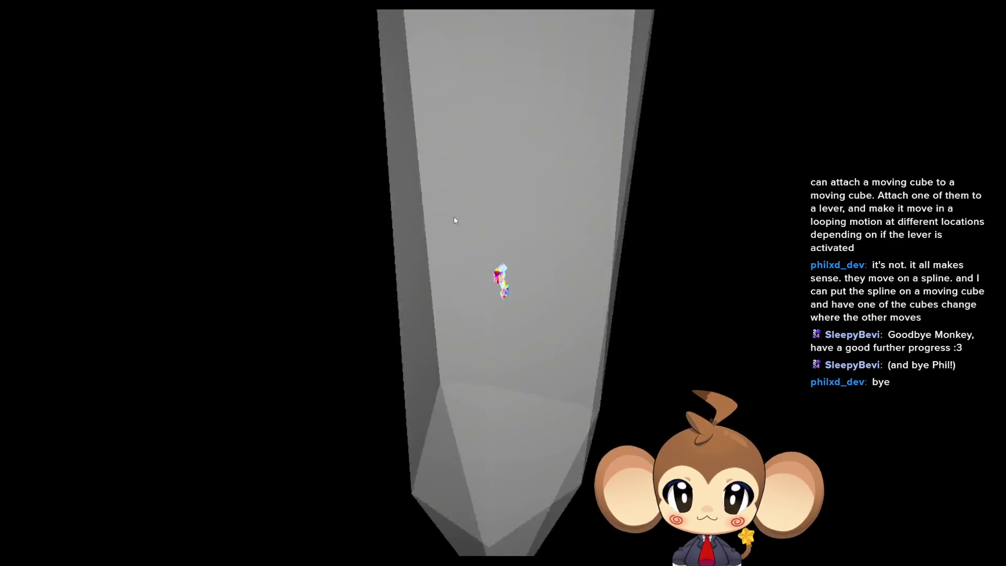
{"action": "key", "text": "F11"}
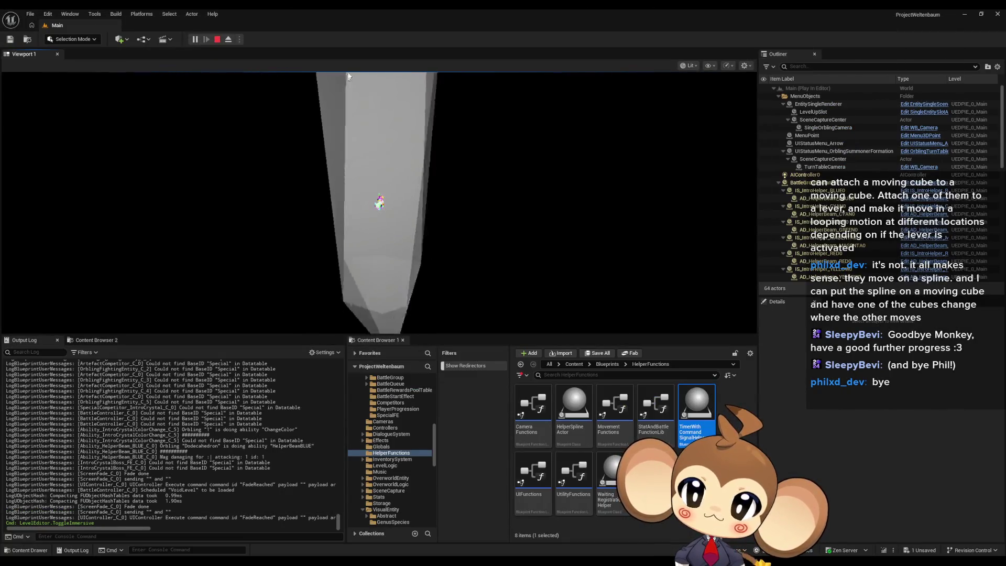
Step: Stop the test play and bring the helper beam blueprint window forward
{"action": "left_click", "coordinate": [219, 42]}
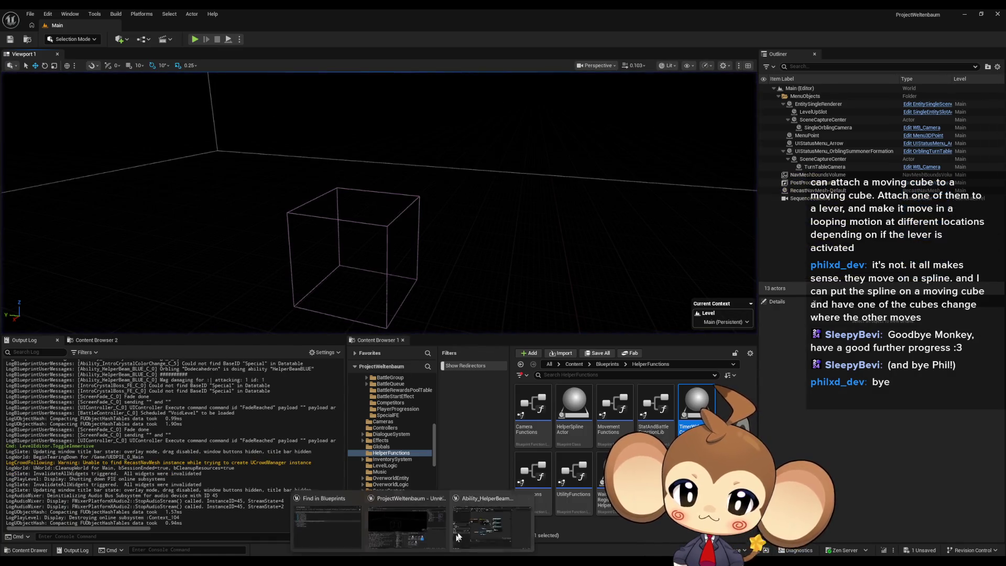
{"action": "mouse_move", "coordinate": [460, 534]}
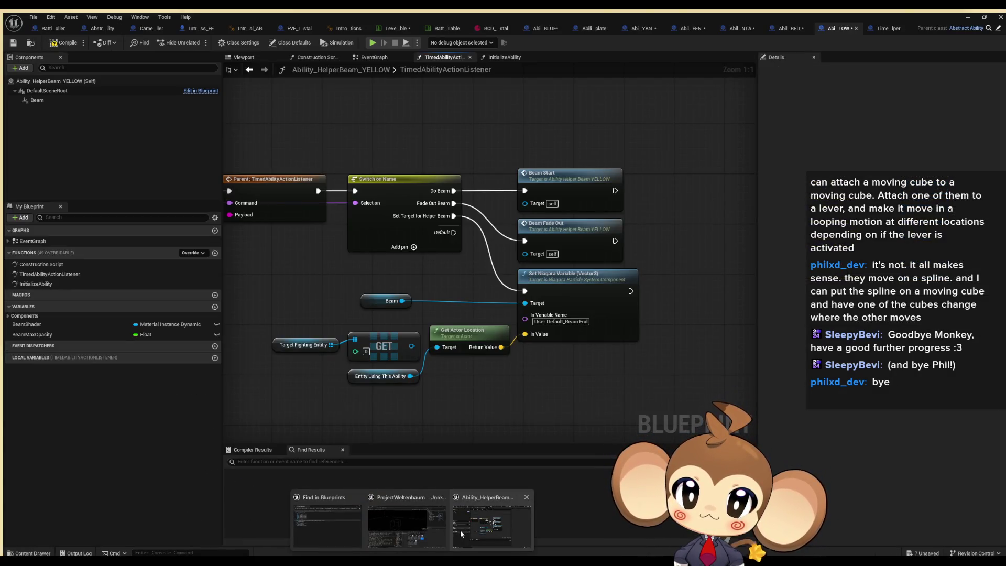
{"action": "left_click", "coordinate": [460, 530]}
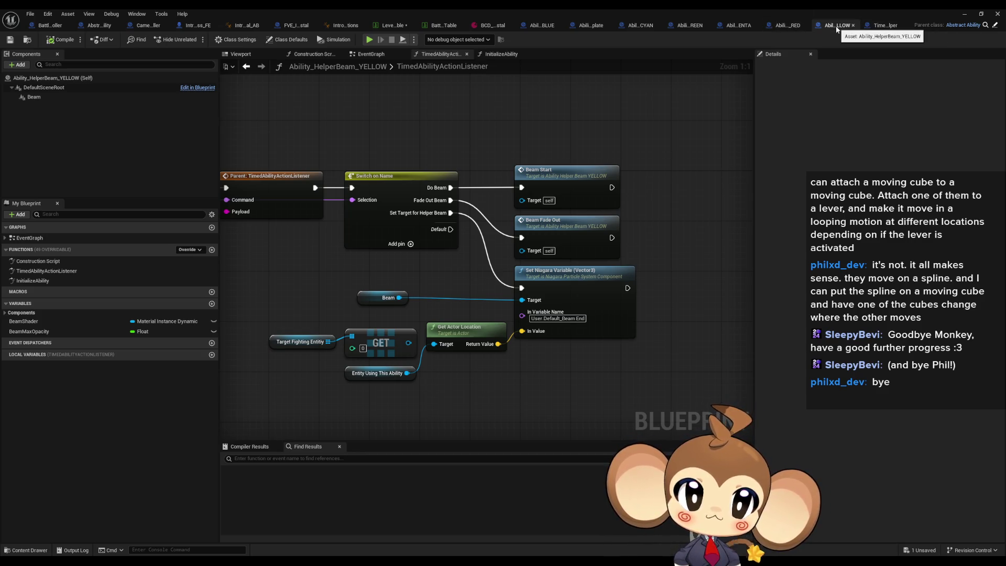
Step: Inspect the MAGENTA beam's Action Array Index[0] TriggerTime in Class Defaults
{"action": "left_click", "coordinate": [742, 27]}
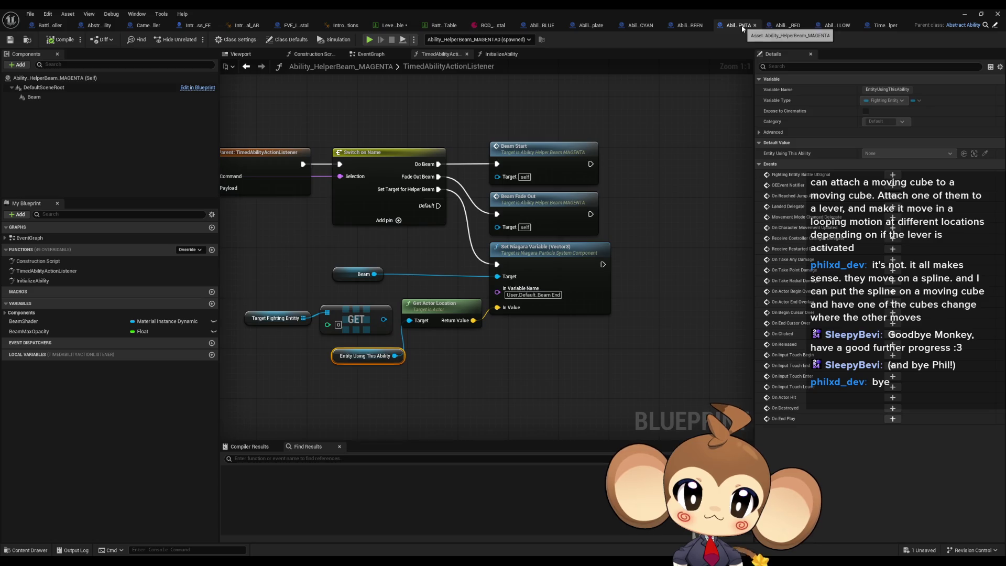
{"action": "left_click", "coordinate": [234, 41]}
{"action": "left_click", "coordinate": [288, 41]}
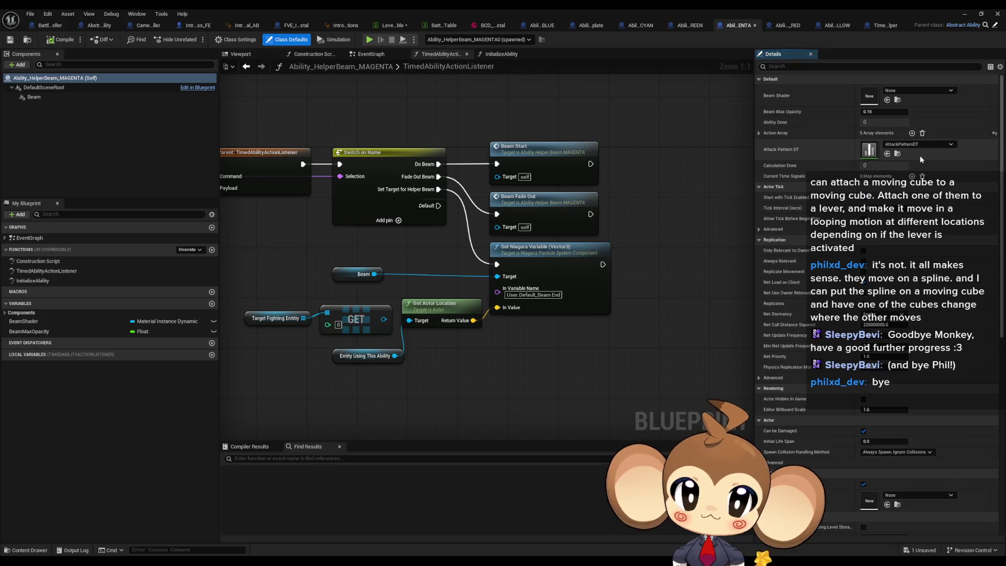
{"action": "left_click", "coordinate": [760, 133]}
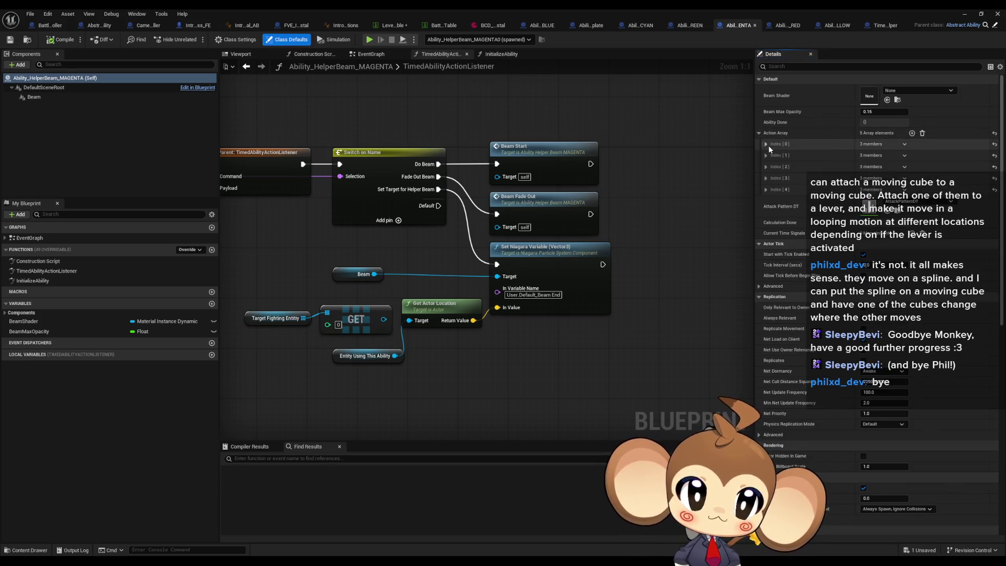
{"action": "left_click", "coordinate": [767, 143]}
{"action": "left_click", "coordinate": [873, 156]}
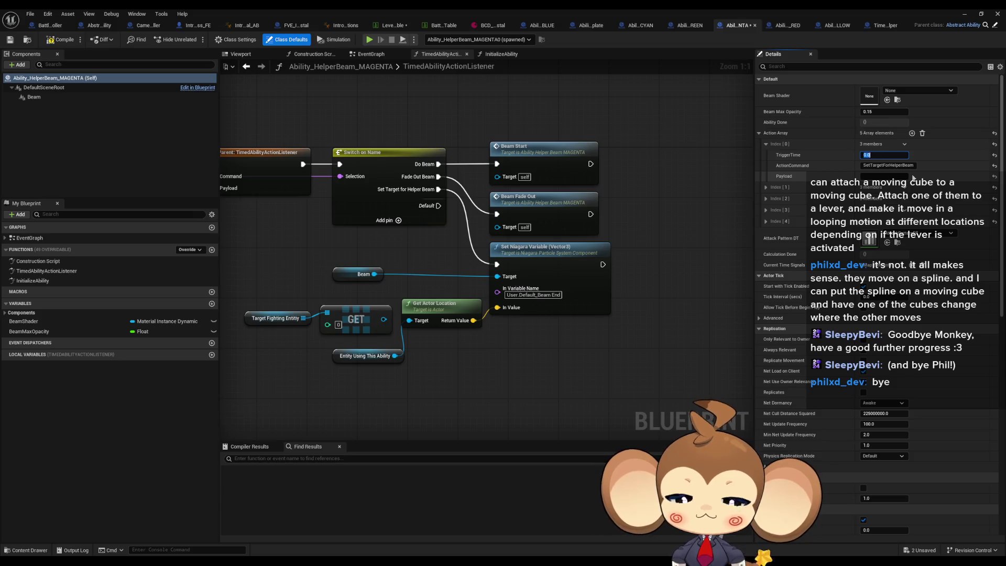
{"action": "left_click", "coordinate": [96, 30]}
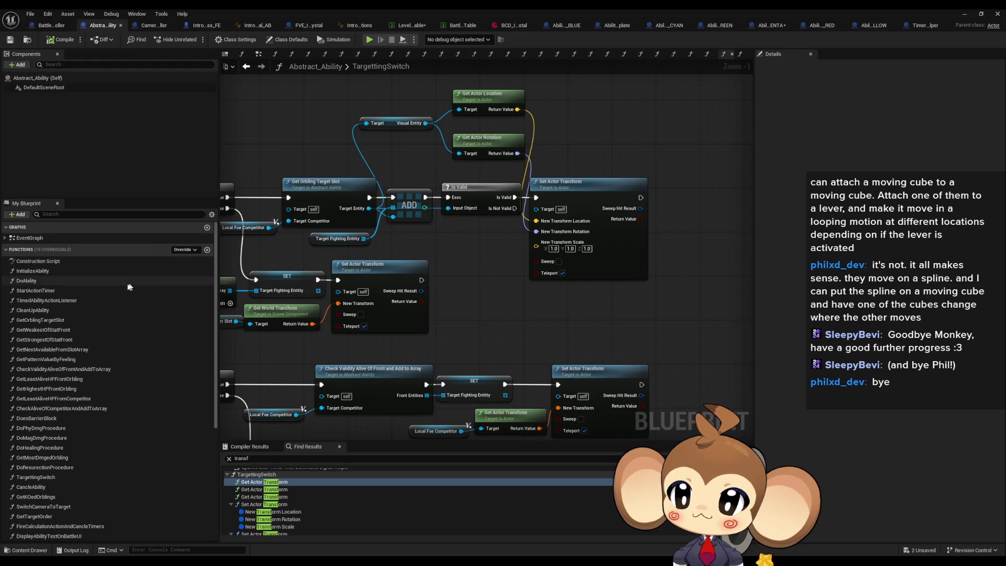
Step: Review the TimedAbilityActionListener and StartActionTimer graphs, then minimize the Blueprint window
{"action": "double_click", "coordinate": [99, 300]}
{"action": "mouse_move", "coordinate": [429, 229]}
{"action": "left_mouse_down"}
{"action": "mouse_move", "coordinate": [412, 214]}
{"action": "mouse_move", "coordinate": [80, 211]}
{"action": "left_mouse_up"}
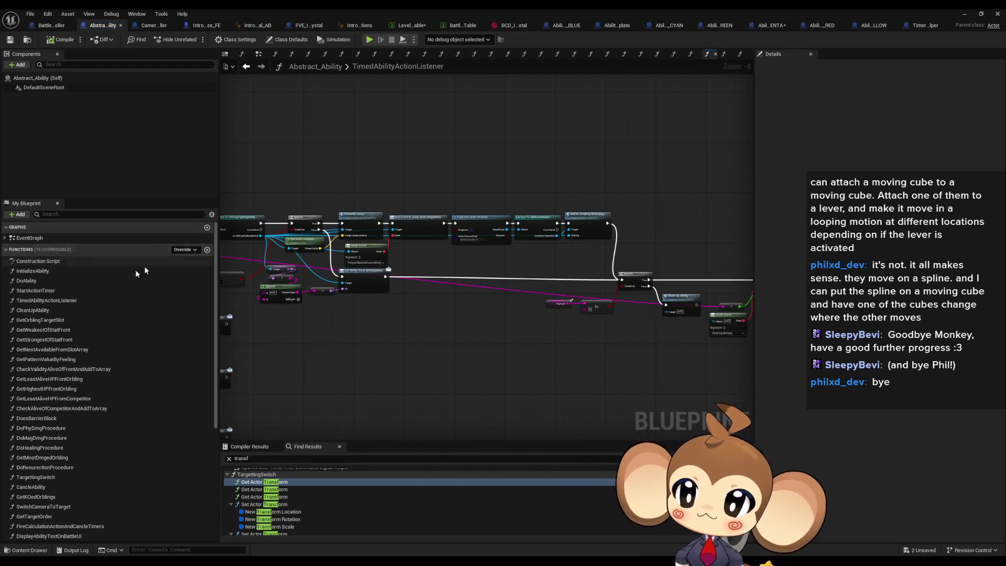
{"action": "double_click", "coordinate": [53, 292]}
{"action": "mouse_move", "coordinate": [156, 291]}
{"action": "left_mouse_down"}
{"action": "mouse_move", "coordinate": [426, 146]}
{"action": "mouse_move", "coordinate": [381, 125]}
{"action": "left_mouse_up"}
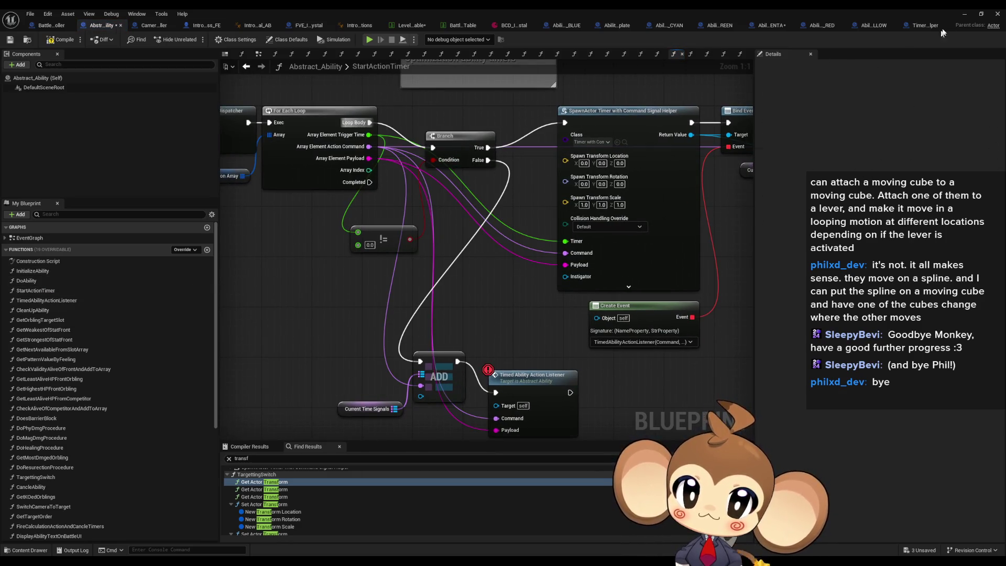
{"action": "left_click", "coordinate": [960, 14]}
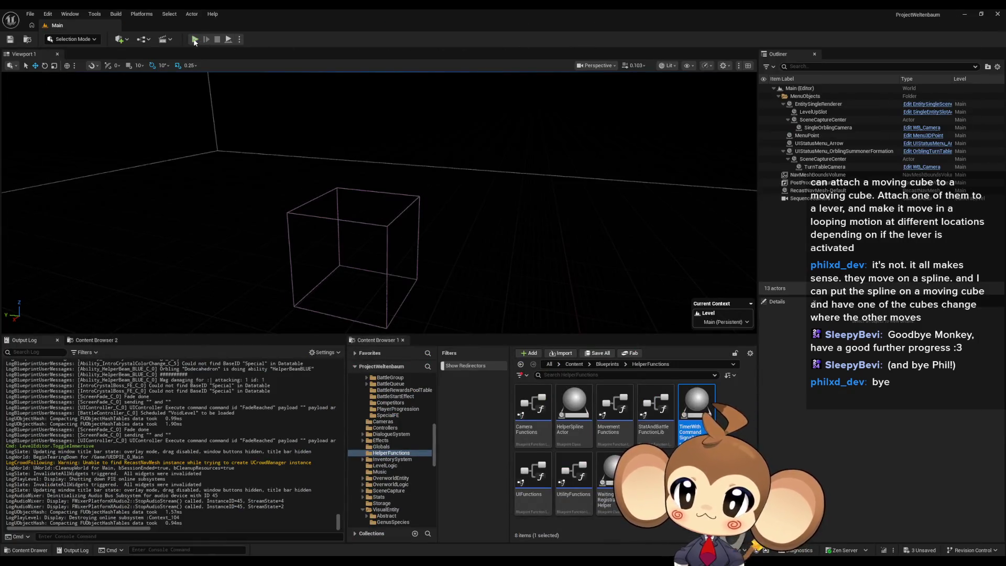
Step: Play with Alt+P, remove the listener node's breakpoint when hit, resume, then stop
{"action": "key", "text": "alt+p"}
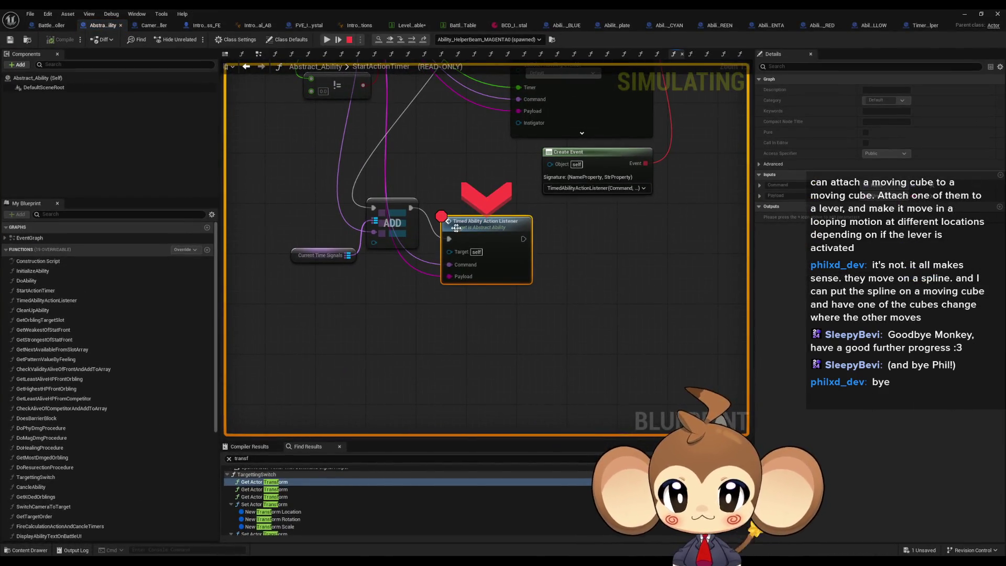
{"action": "right_click", "coordinate": [449, 228]}
{"action": "left_click", "coordinate": [503, 309]}
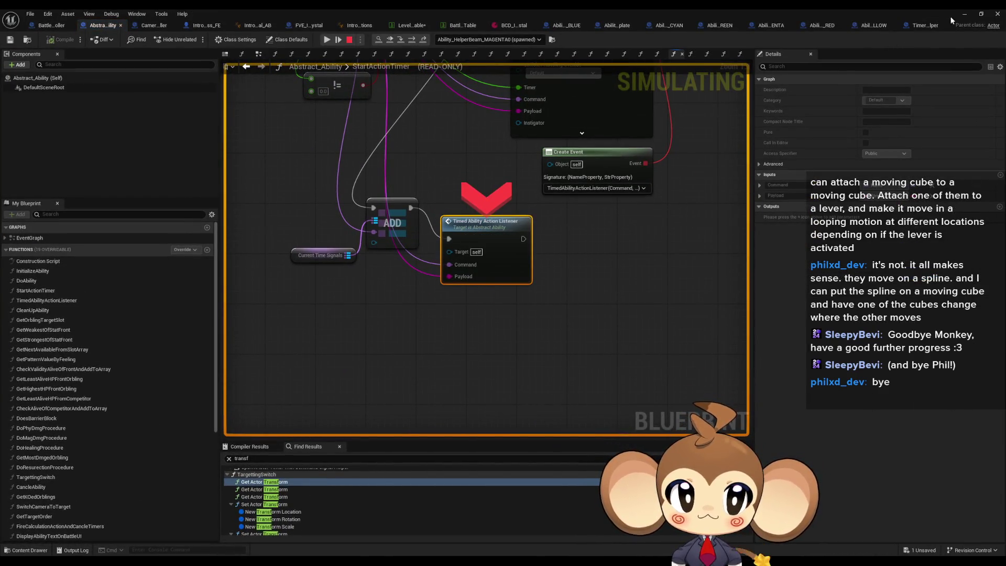
{"action": "left_click", "coordinate": [964, 14]}
{"action": "left_click", "coordinate": [195, 40]}
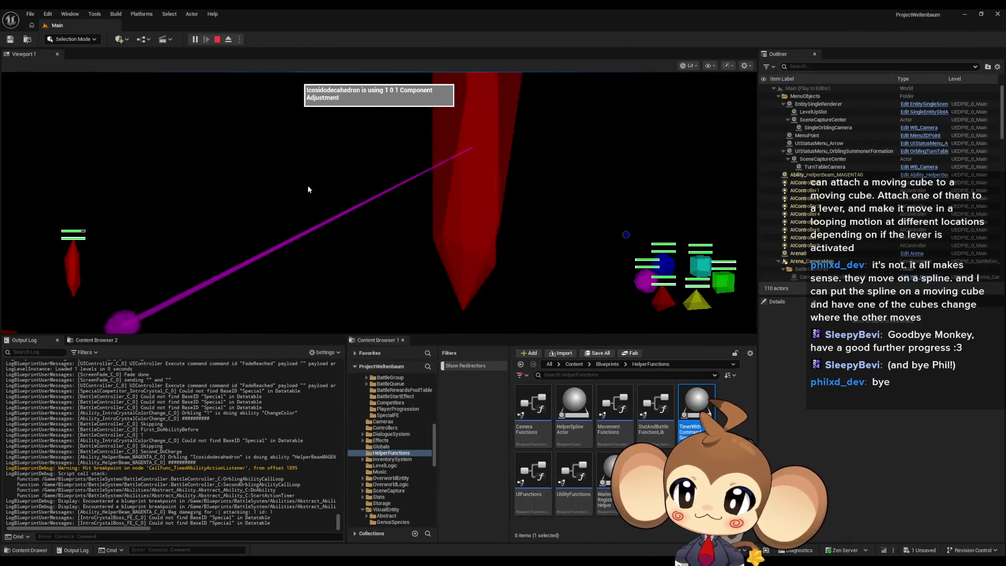
{"action": "left_click", "coordinate": [218, 39]}
Step: Back in Abstract_Ability, move the Timed Ability Action Listener node up and review the timer graph
{"action": "mouse_move", "coordinate": [412, 563]}
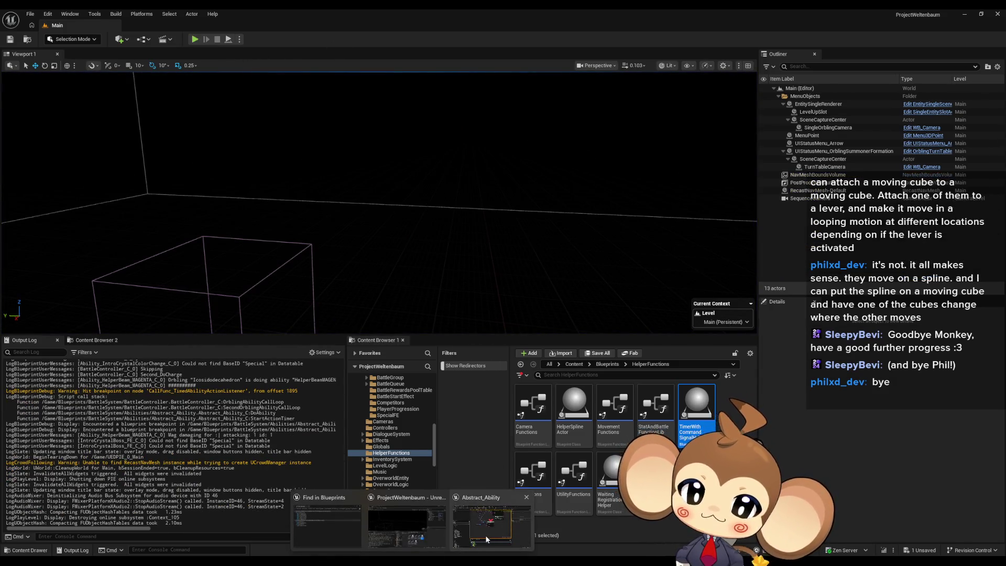
{"action": "left_click", "coordinate": [485, 535]}
{"action": "left_click_drag", "start_coordinate": [488, 297], "coordinate": [482, 253]}
{"action": "scroll", "coordinate": [581, 277], "scroll_direction": "down", "scroll_amount": 5}
{"action": "scroll", "coordinate": [551, 242], "scroll_direction": "up", "scroll_amount": 4}
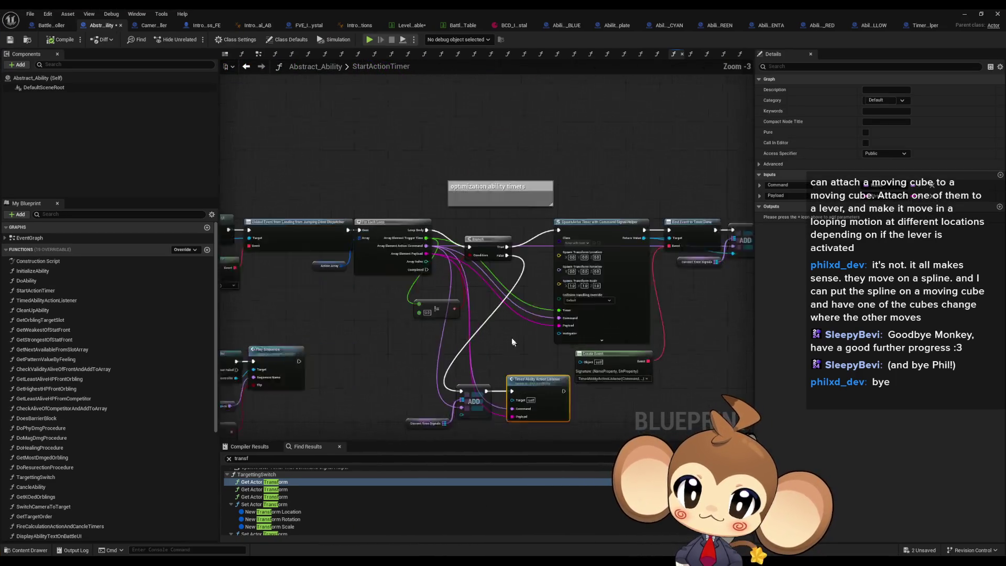
{"action": "left_click", "coordinate": [469, 200]}
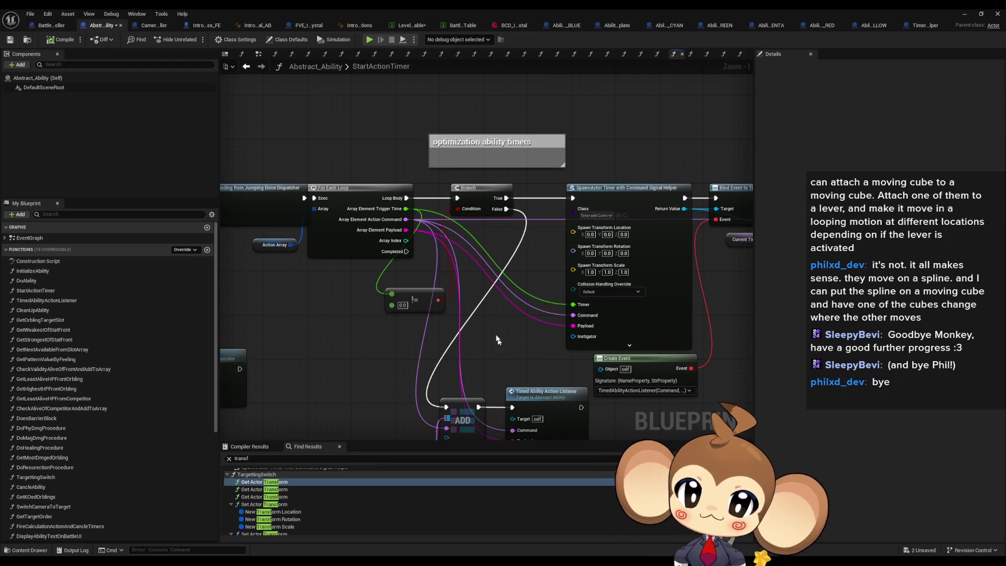
{"action": "left_click_drag", "start_coordinate": [500, 346], "coordinate": [470, 249]}
Step: Check the YELLOW helper beam's first-action TriggerTime in its Class Defaults
{"action": "left_click", "coordinate": [821, 24]}
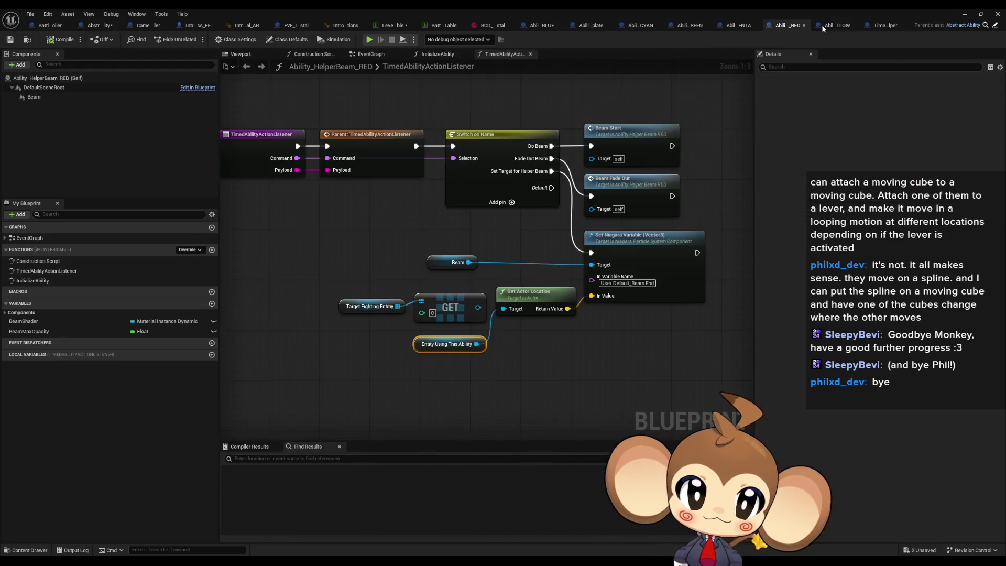
{"action": "left_click", "coordinate": [925, 25]}
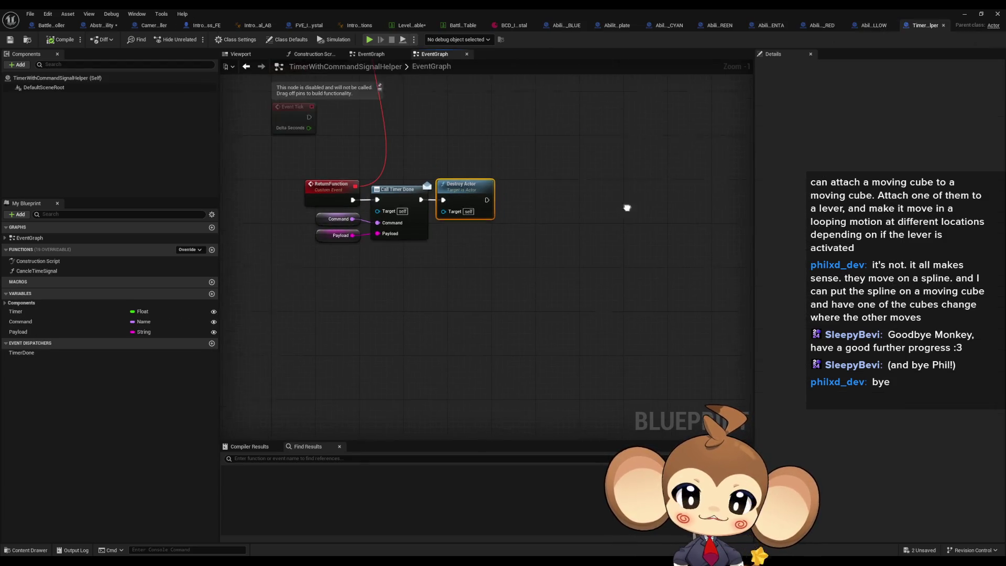
{"action": "left_click", "coordinate": [870, 26]}
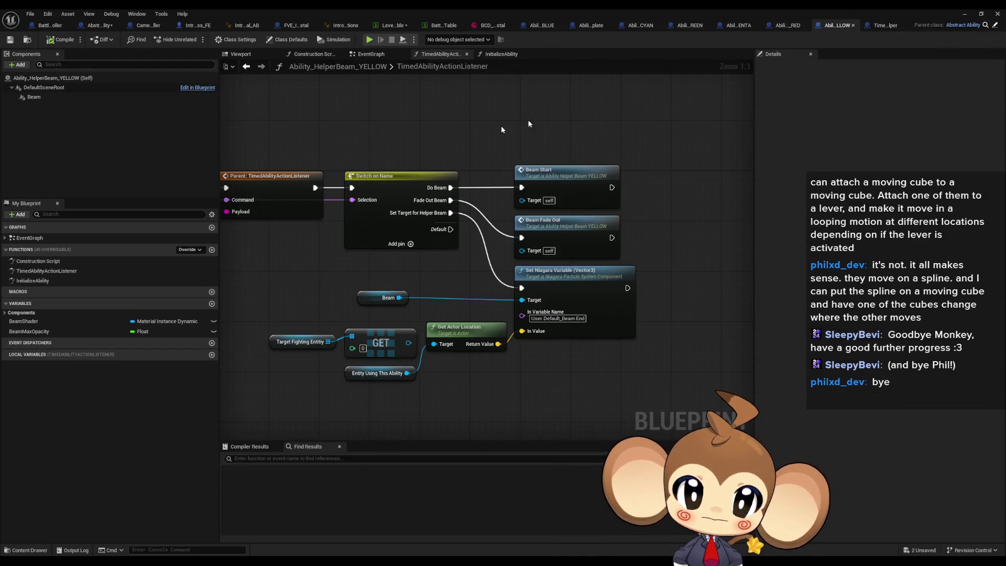
{"action": "left_click", "coordinate": [229, 40]}
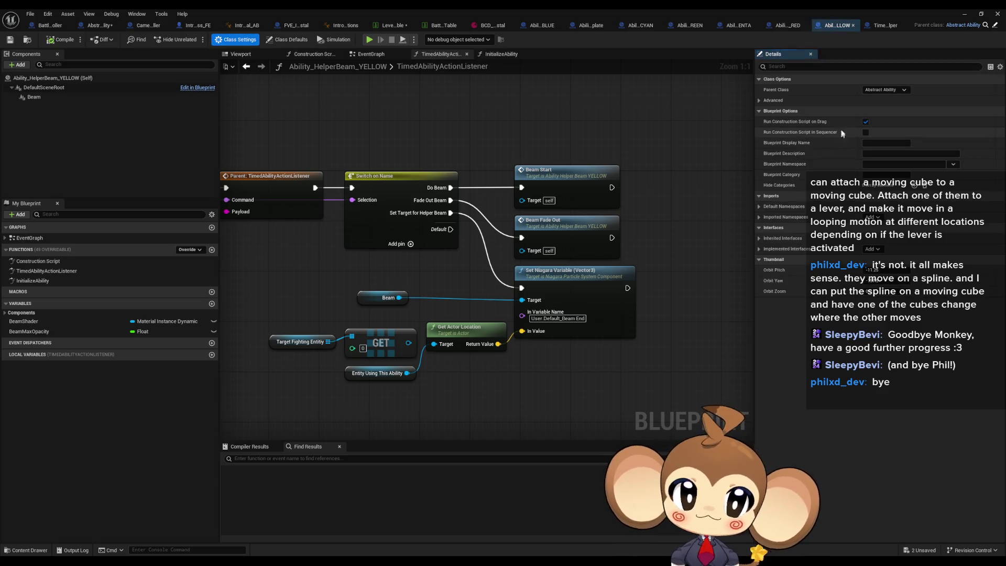
{"action": "left_click", "coordinate": [287, 40]}
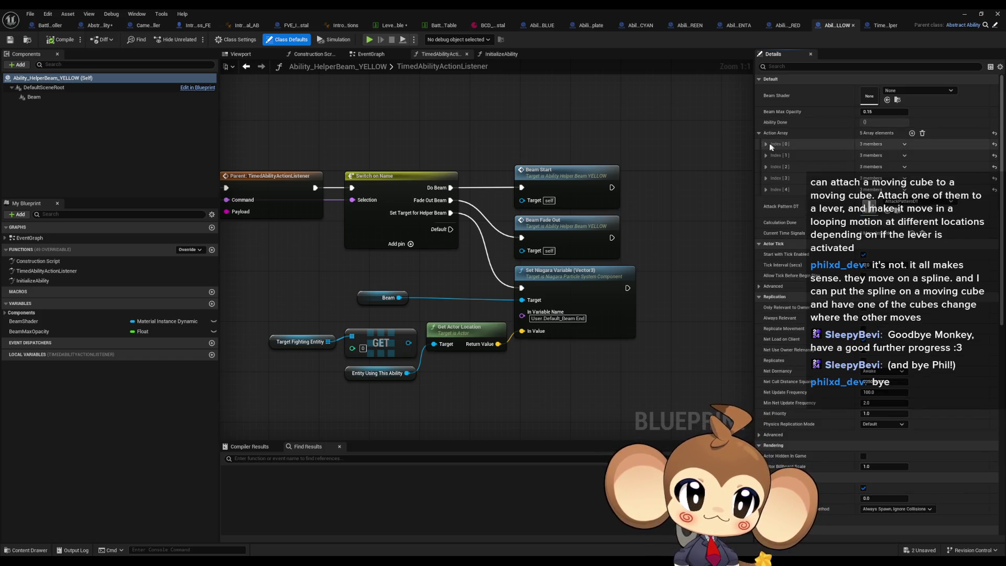
{"action": "left_click", "coordinate": [767, 143]}
{"action": "left_click", "coordinate": [878, 155]}
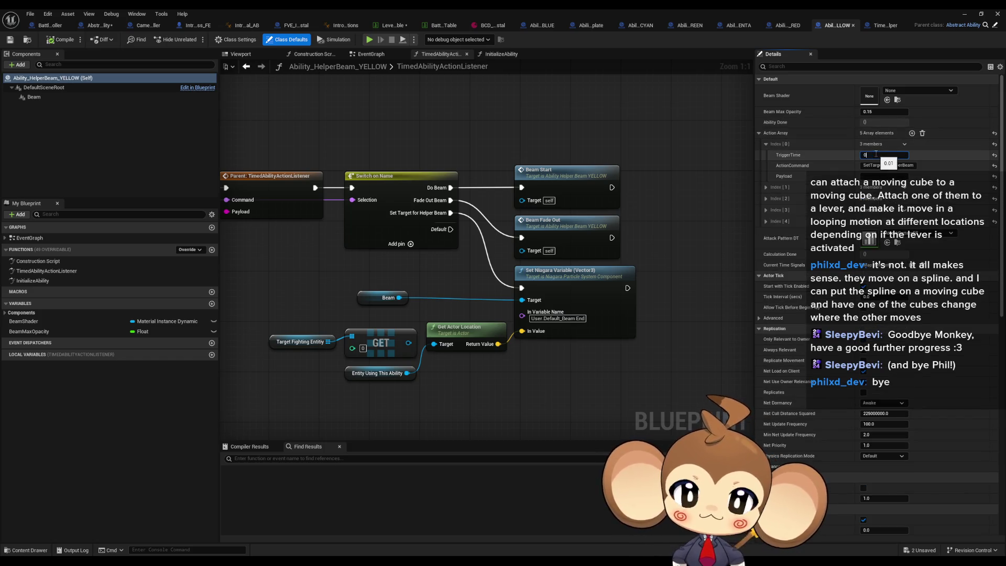
Step: Inspect the RED helper beam's first Action Array entry in Class Defaults
{"action": "left_click", "coordinate": [786, 29]}
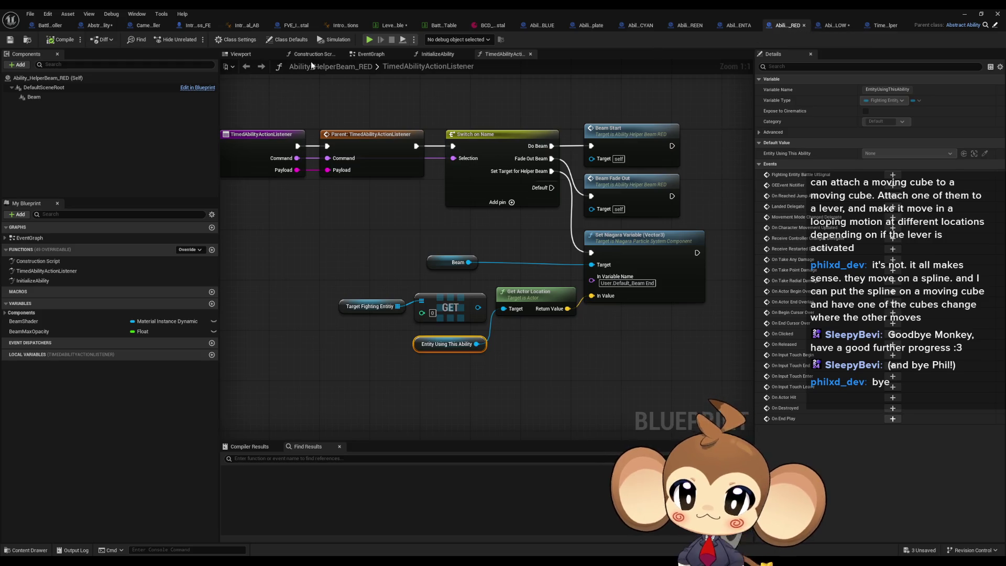
{"action": "left_click", "coordinate": [274, 42]}
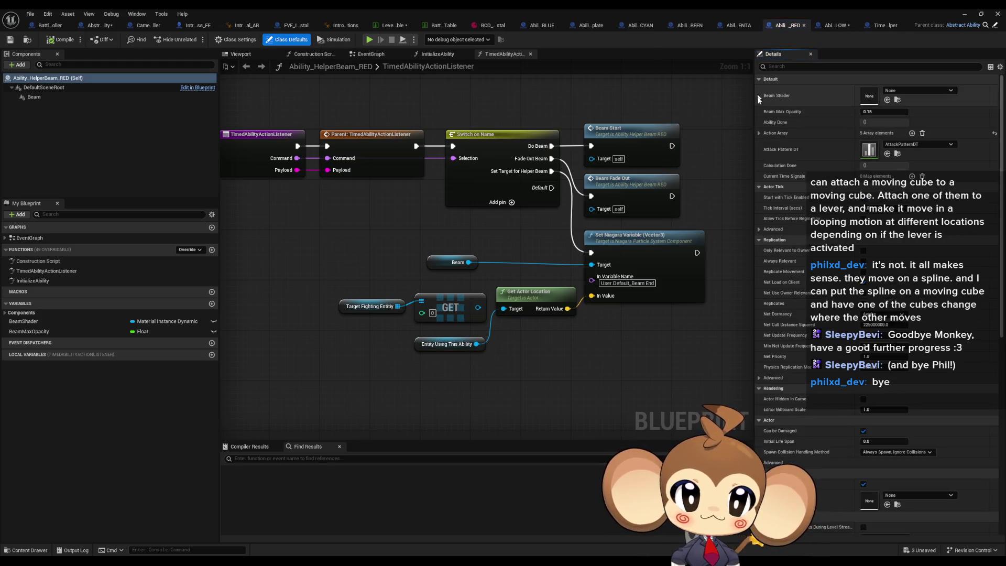
{"action": "left_click", "coordinate": [760, 134]}
{"action": "left_click", "coordinate": [765, 145]}
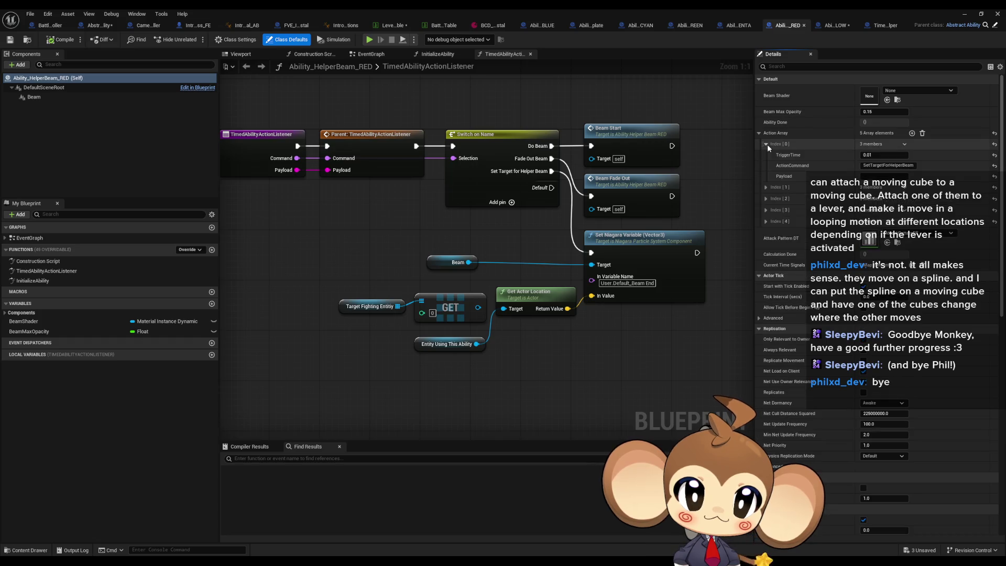
Step: Set the green helper beam ability's first-action TriggerTime to 0.0
{"action": "left_click", "coordinate": [732, 28]}
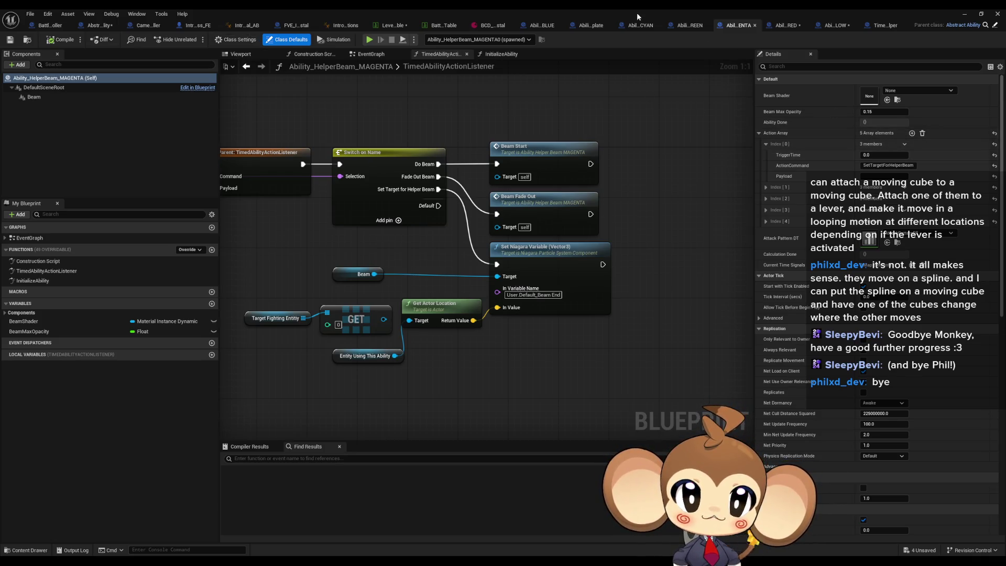
{"action": "left_click", "coordinate": [683, 26]}
{"action": "left_click", "coordinate": [283, 40]}
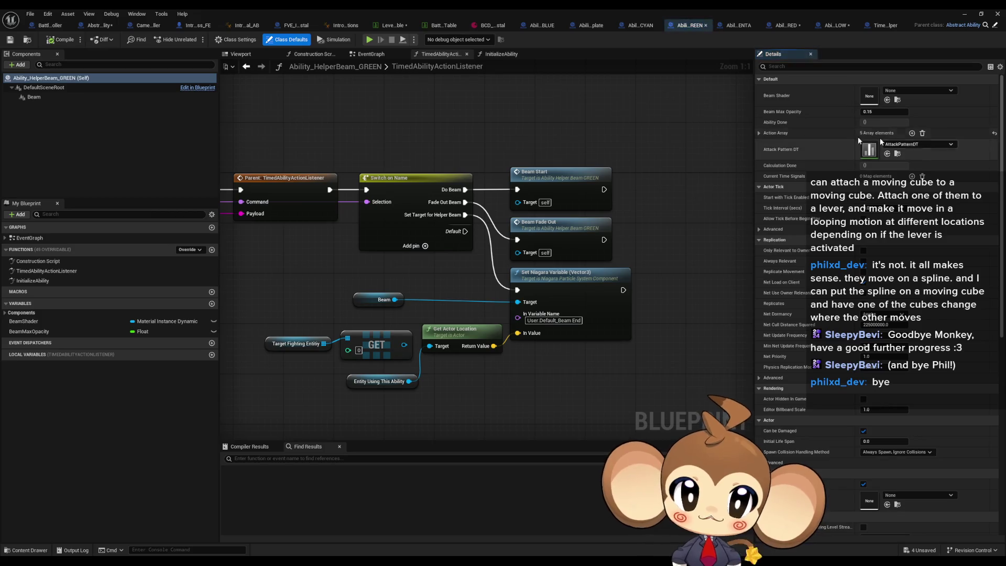
{"action": "left_click", "coordinate": [766, 144]}
{"action": "left_click", "coordinate": [872, 156]}
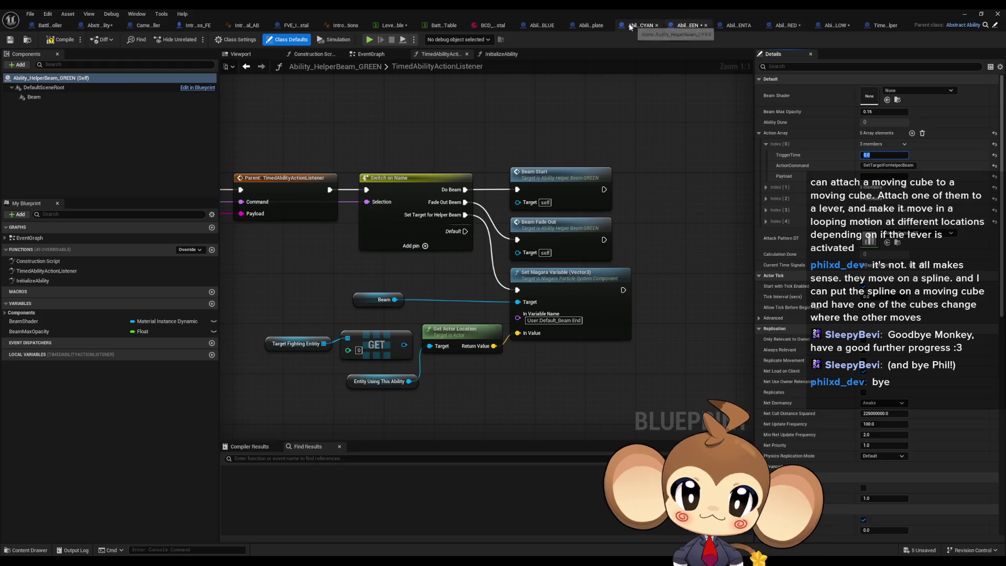
Step: Set the cyan helper beam ability's first-action TriggerTime to 0.0
{"action": "left_click", "coordinate": [630, 28]}
{"action": "left_click", "coordinate": [280, 40]}
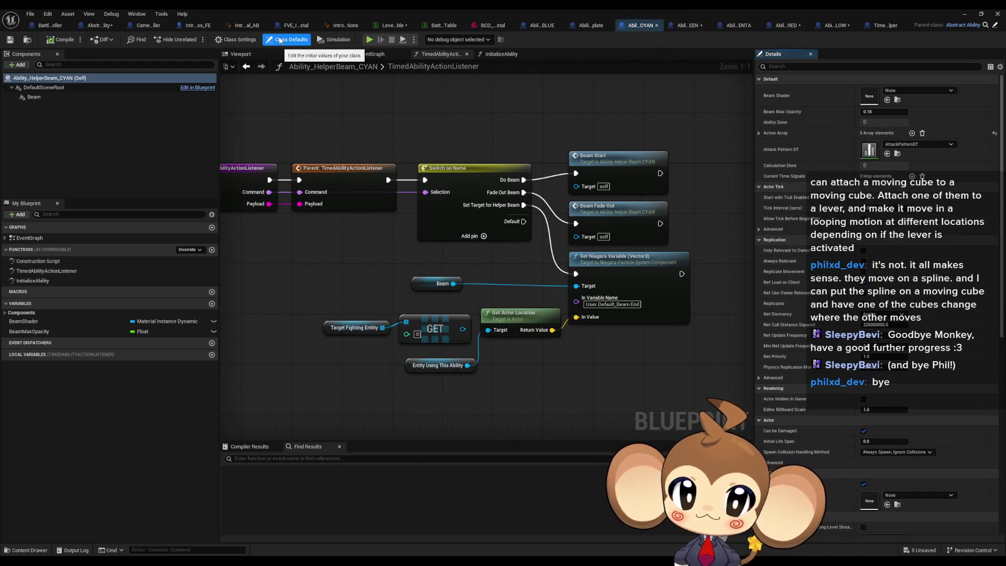
{"action": "left_click", "coordinate": [758, 133]}
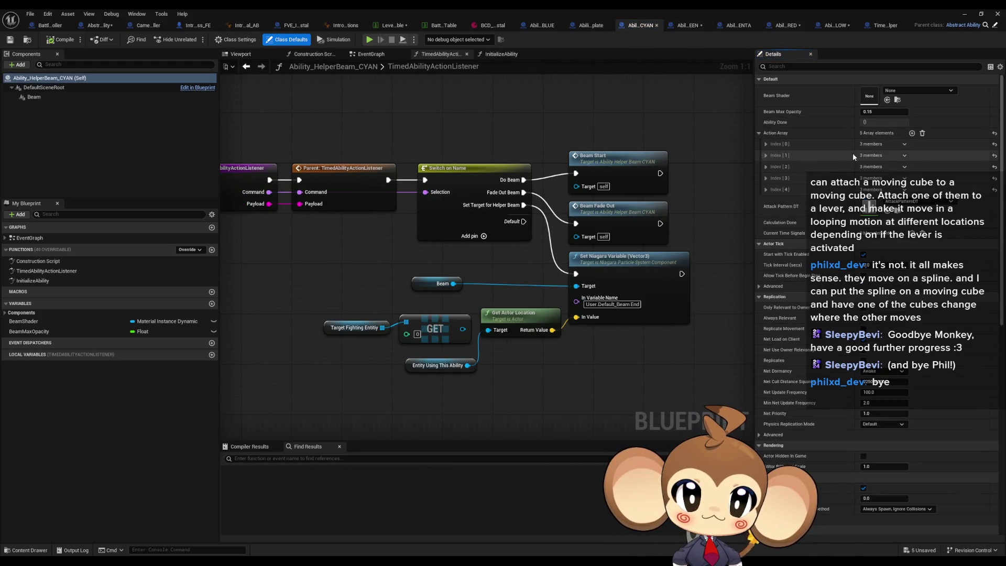
{"action": "left_click", "coordinate": [766, 144]}
{"action": "key", "text": "Return"}
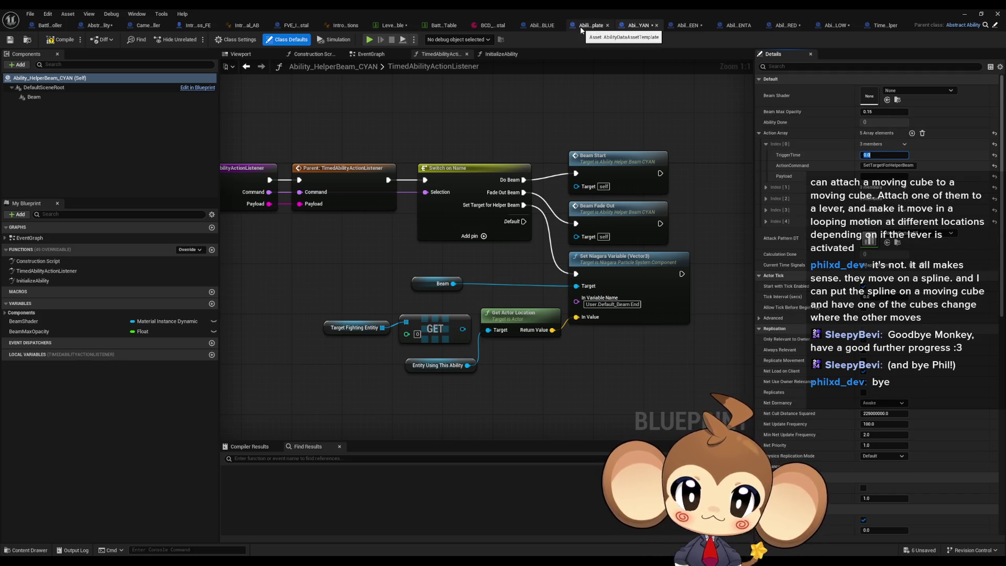
Step: Set the blue helper beam ability's first-action TriggerTime, then return to the level editor
{"action": "left_click", "coordinate": [539, 25]}
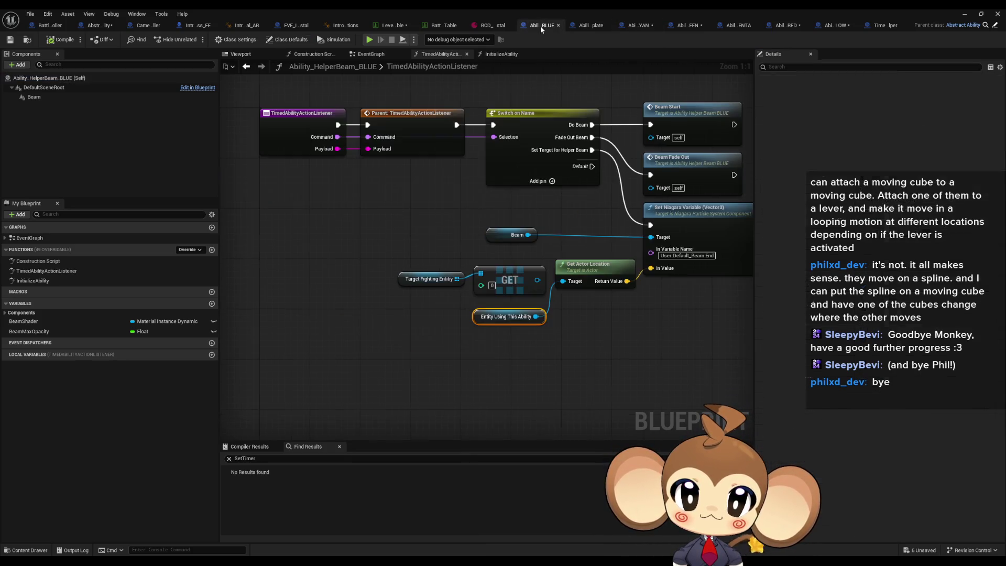
{"action": "left_click", "coordinate": [251, 41]}
{"action": "left_click", "coordinate": [287, 40]}
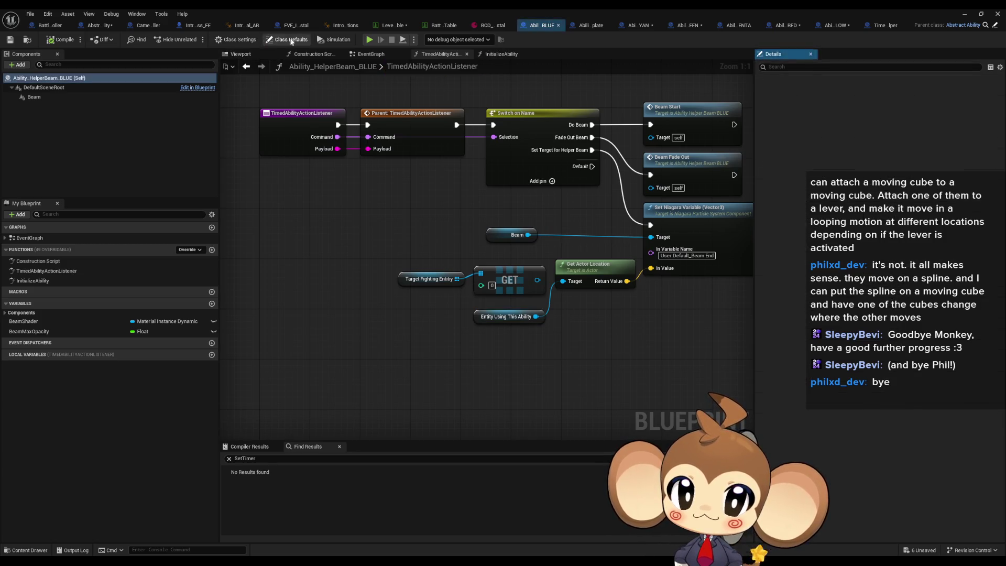
{"action": "left_click", "coordinate": [759, 133]}
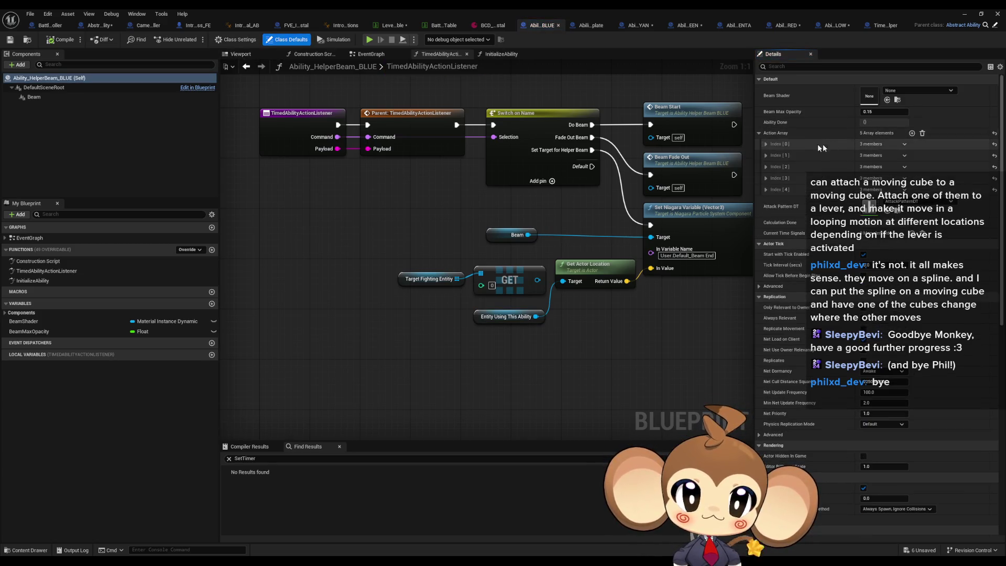
{"action": "left_click", "coordinate": [765, 143]}
{"action": "left_click", "coordinate": [885, 155]}
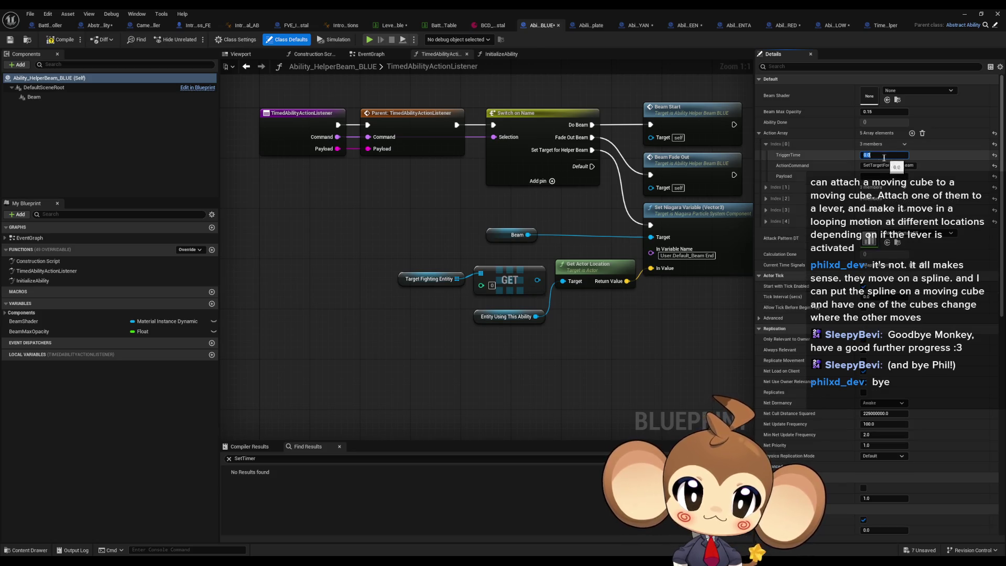
{"action": "left_click", "coordinate": [979, 15]}
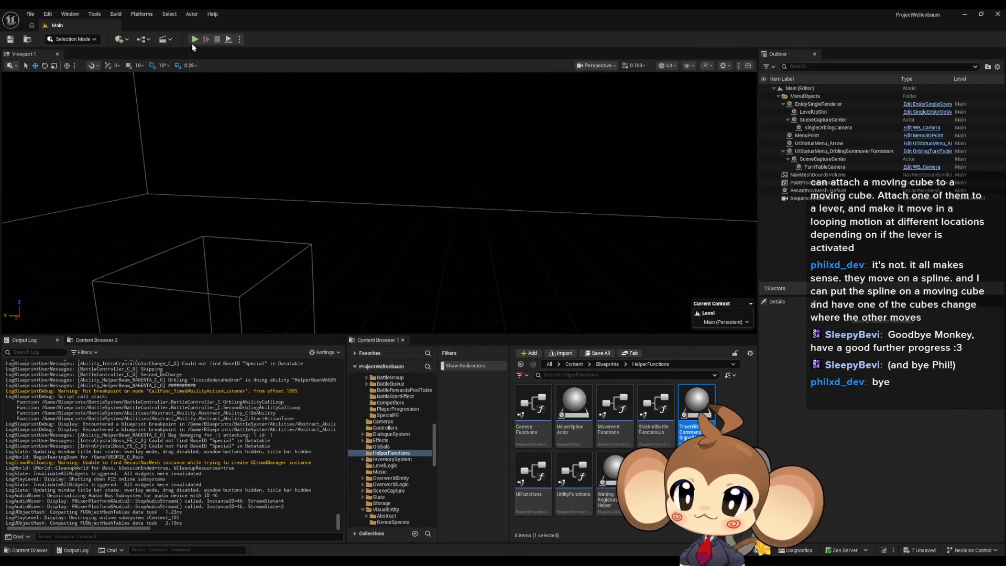
Step: Play in editor to watch Crystal's ExposingAccesspoint and the YELLOW helper beam, then stop
{"action": "key", "text": "alt+p"}
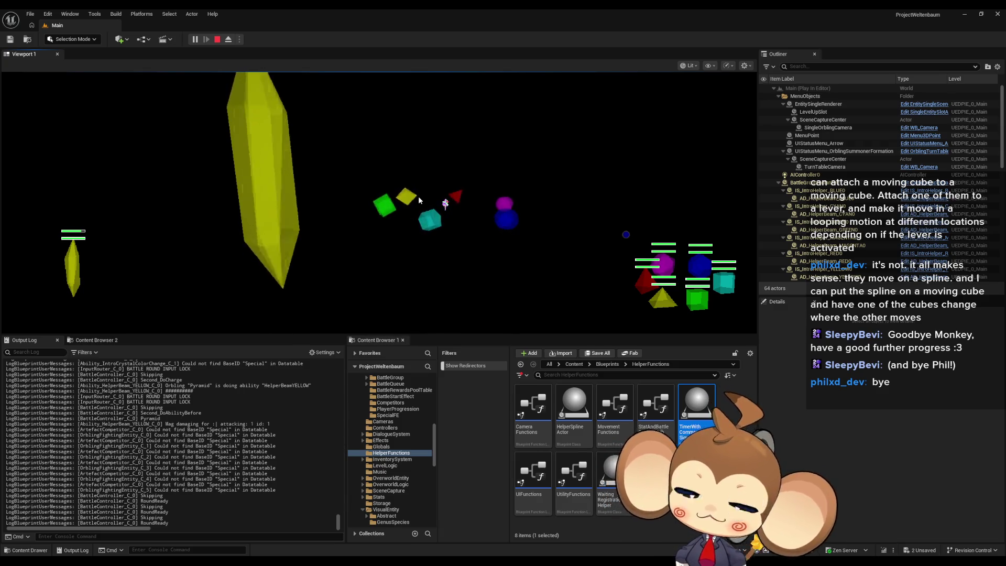
{"action": "left_click", "coordinate": [218, 40]}
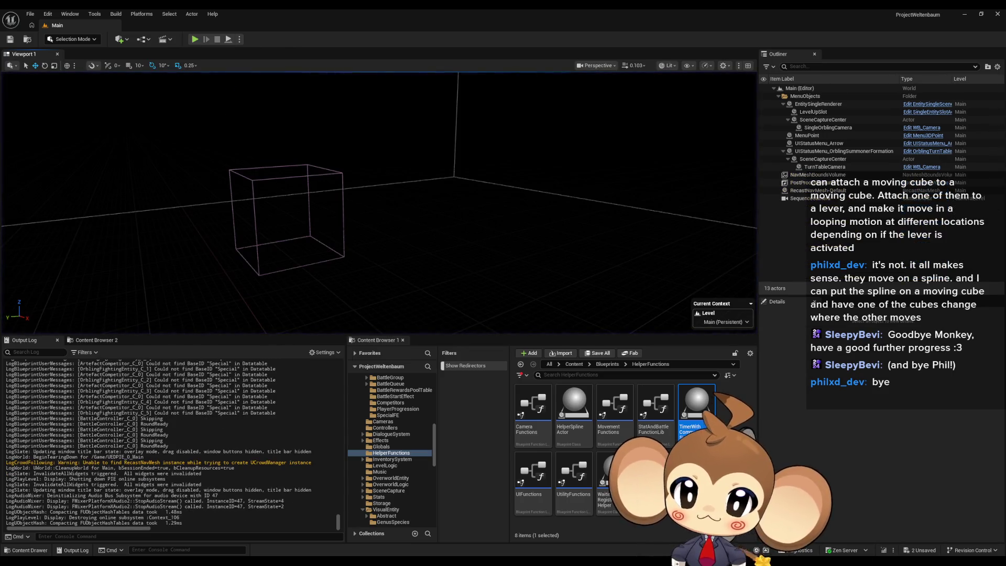
Step: Bring back the blueprint window on Abstract_Ability and shrink it to the upper left
{"action": "mouse_move", "coordinate": [412, 556]}
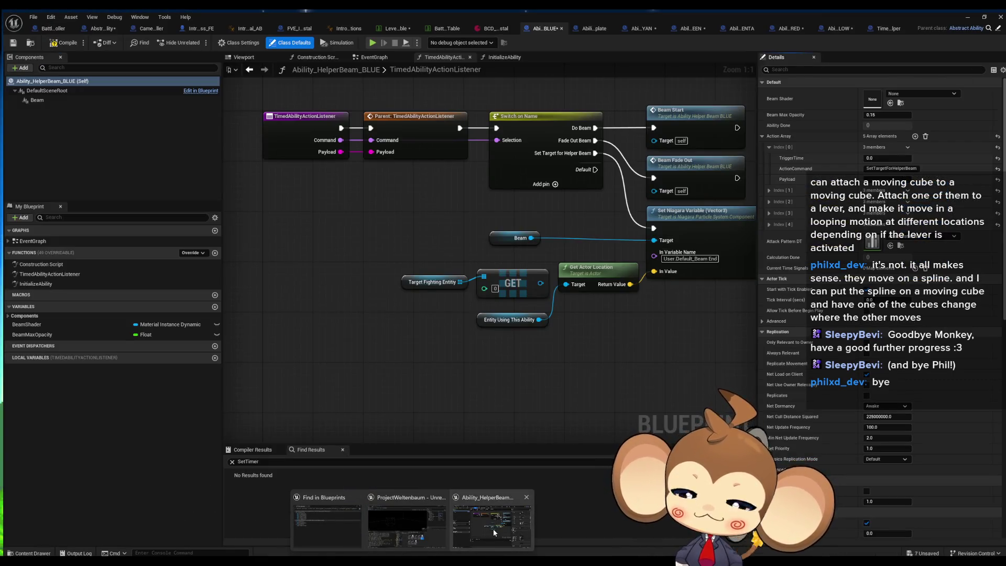
{"action": "left_click", "coordinate": [478, 533]}
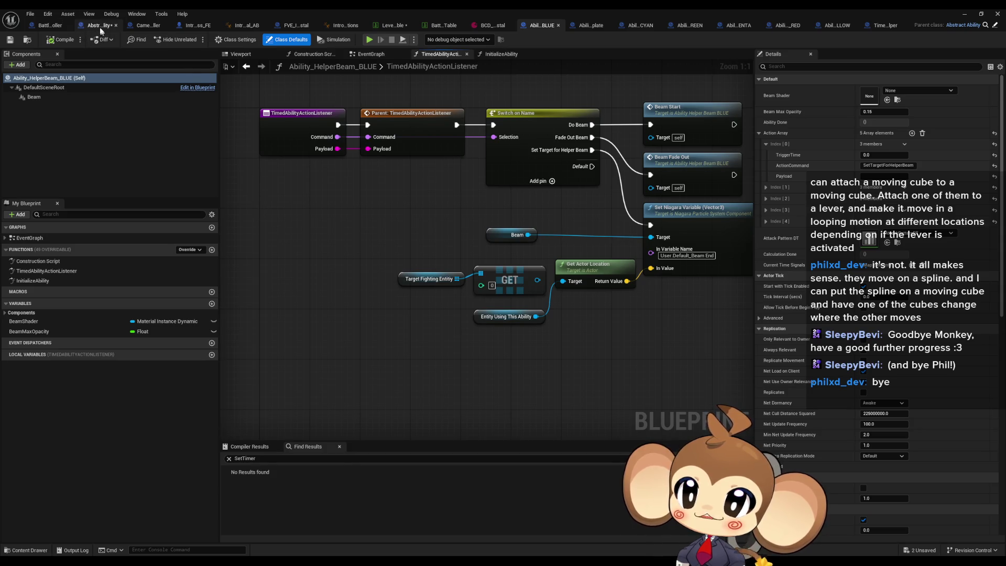
{"action": "left_click", "coordinate": [102, 29]}
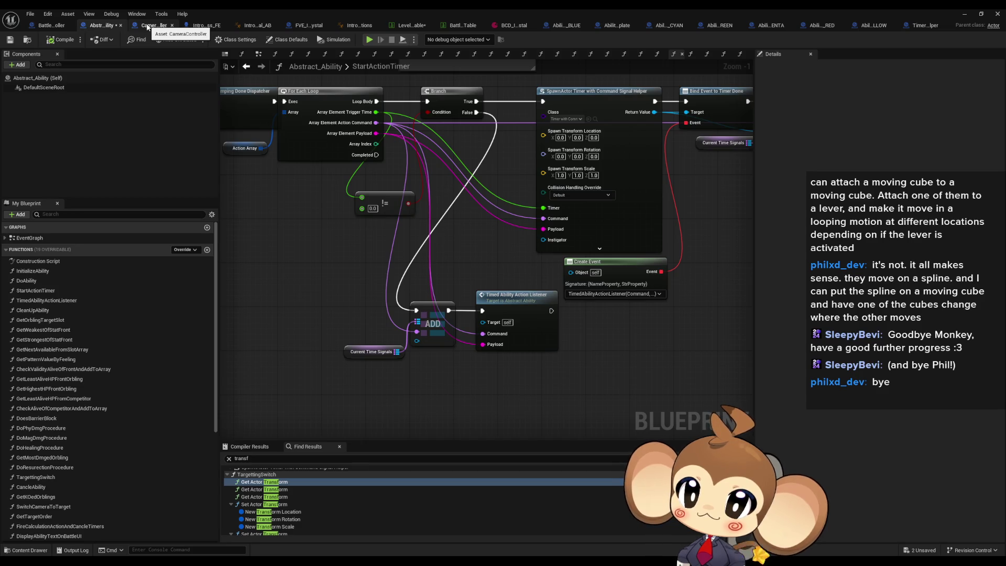
{"action": "double_click", "coordinate": [338, 12]}
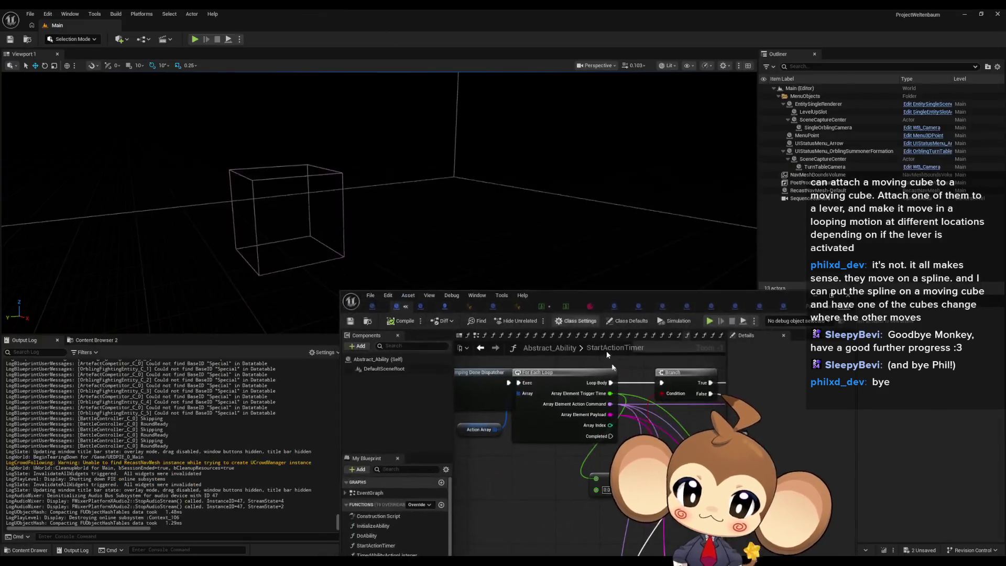
{"action": "mouse_move", "coordinate": [605, 294]}
{"action": "left_mouse_down"}
{"action": "mouse_move", "coordinate": [275, 68]}
{"action": "mouse_move", "coordinate": [202, 97]}
{"action": "left_mouse_up"}
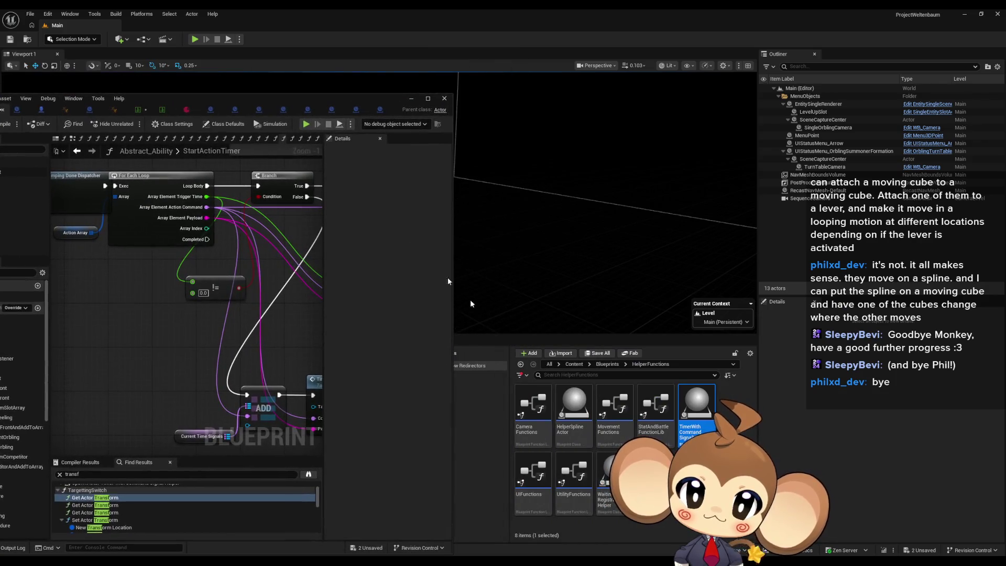
Step: Show the Content root, then move the IssueBoard blueprint window over and maximize it
{"action": "left_click", "coordinate": [573, 365]}
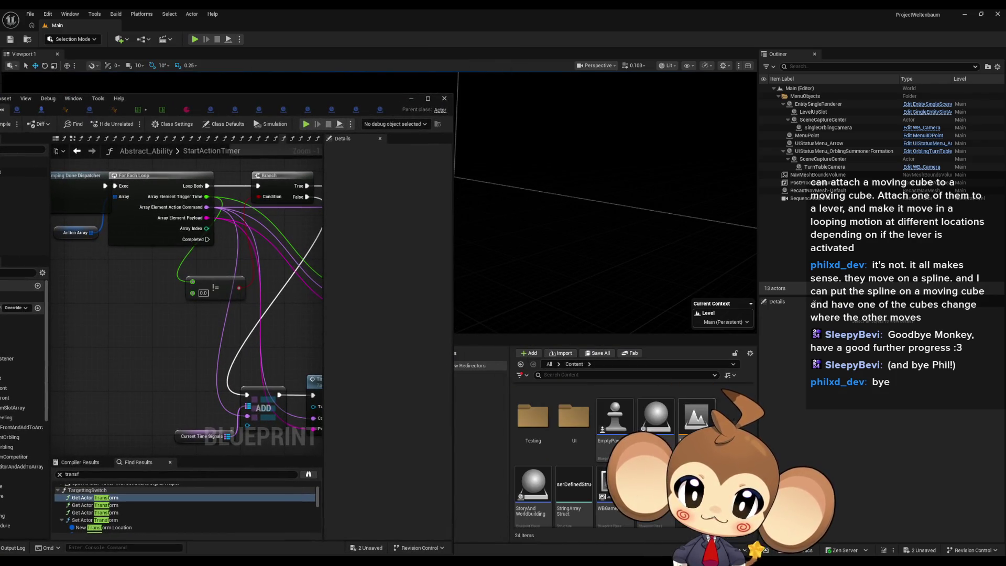
{"action": "left_click_drag", "start_coordinate": [219, 98], "coordinate": [561, 113]}
{"action": "double_click", "coordinate": [560, 113]}
Step: Add a comment note reading 'sequence is not skipable' to the IssueBoard EventGraph
{"action": "scroll", "coordinate": [602, 281], "scroll_direction": "down", "scroll_amount": 4}
{"action": "scroll", "coordinate": [530, 214], "scroll_direction": "up", "scroll_amount": 3}
{"action": "type", "text": "c"}
{"action": "type", "text": "sequenc"}
{"action": "type", "text": "e is"}
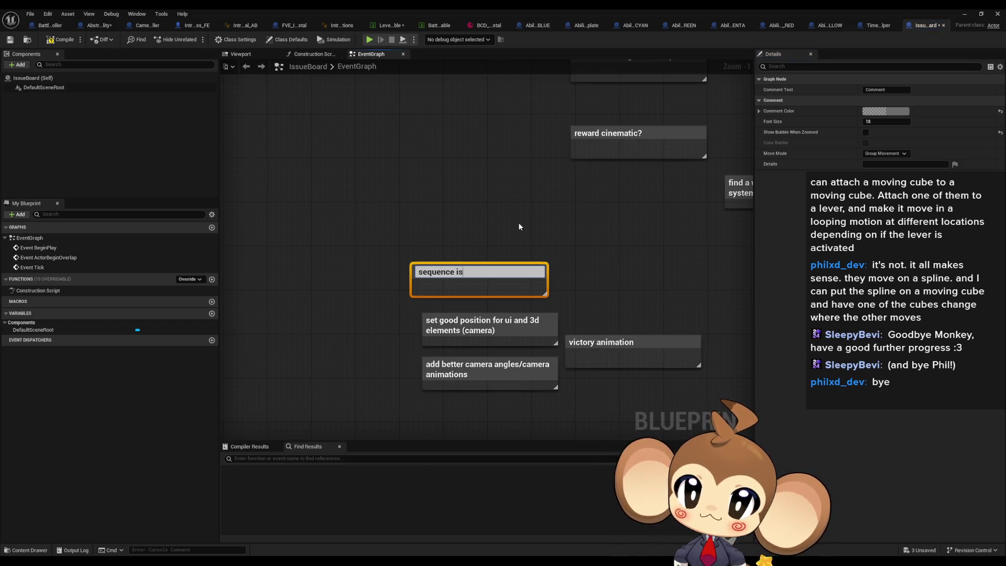
{"action": "type", "text": " not skippable"}
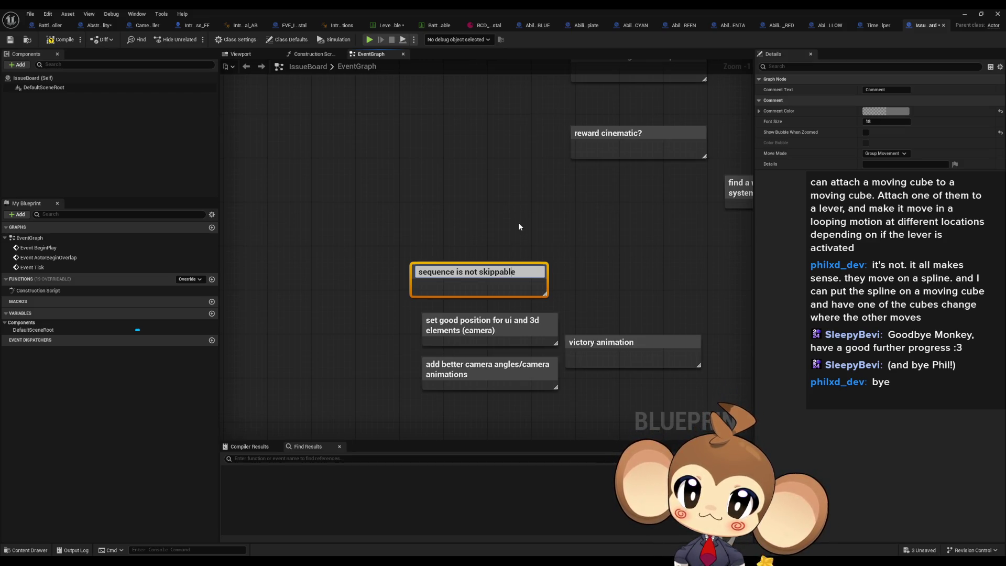
{"action": "key", "text": "Left"}
{"action": "key", "text": "Left"}
{"action": "key", "text": "Left"}
{"action": "key", "text": "BackSpace"}
{"action": "key", "text": "Return"}
{"action": "left_click", "coordinate": [545, 218]}
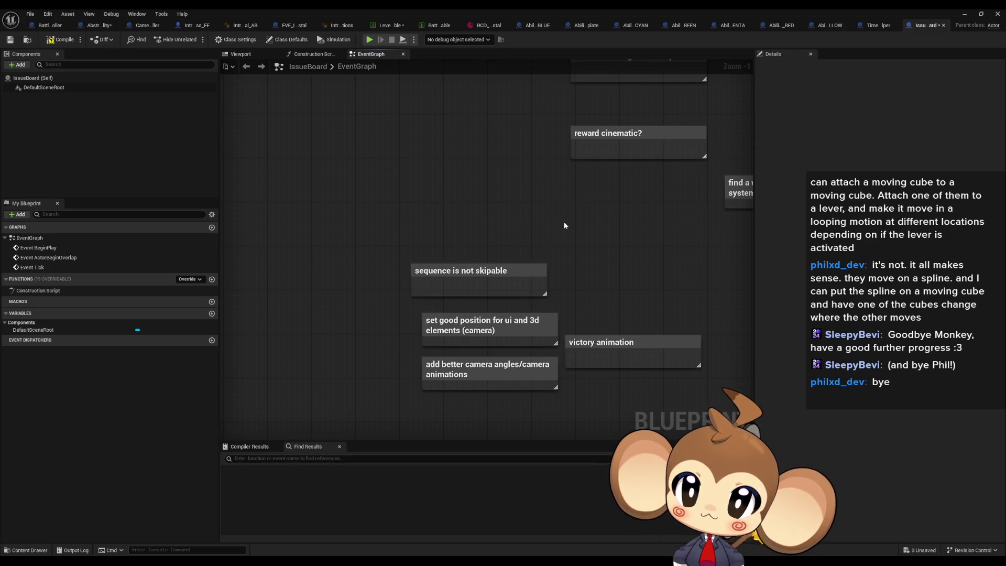
Step: Minimize the IssueBoard window to check the level, then restore it
{"action": "left_click", "coordinate": [959, 16]}
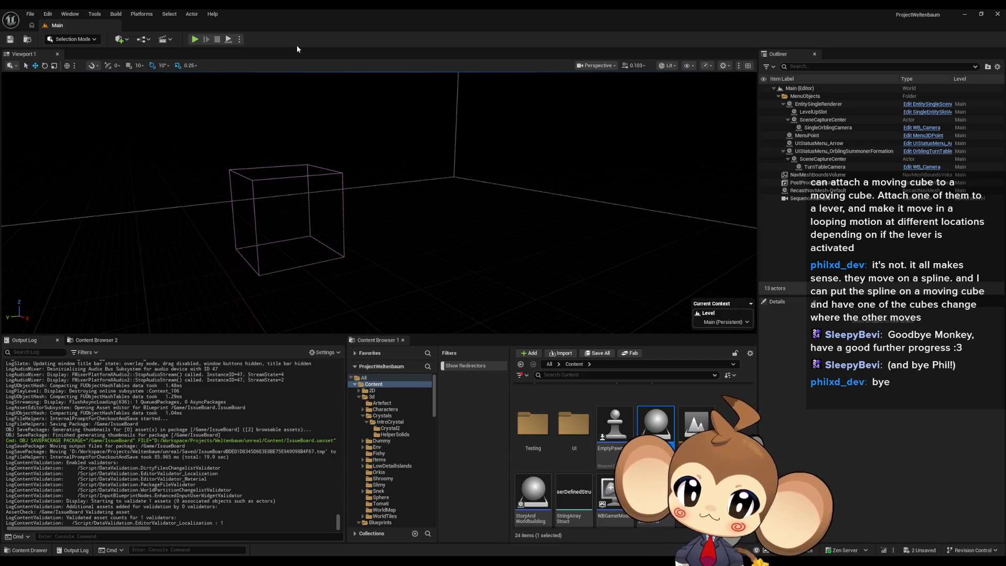
{"action": "scroll", "coordinate": [692, 436], "scroll_direction": "up", "scroll_amount": 5}
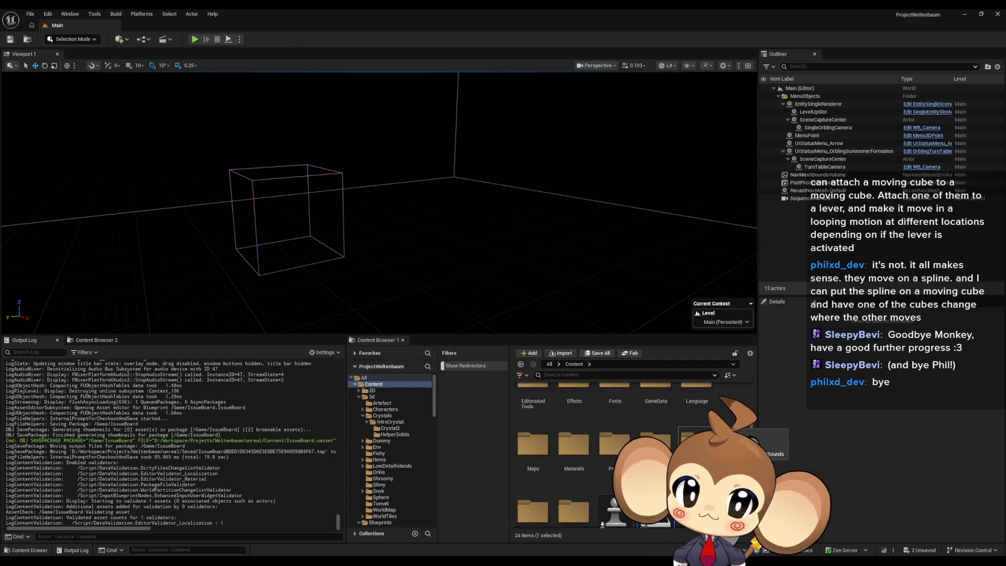
{"action": "scroll", "coordinate": [692, 436], "scroll_direction": "up", "scroll_amount": 2}
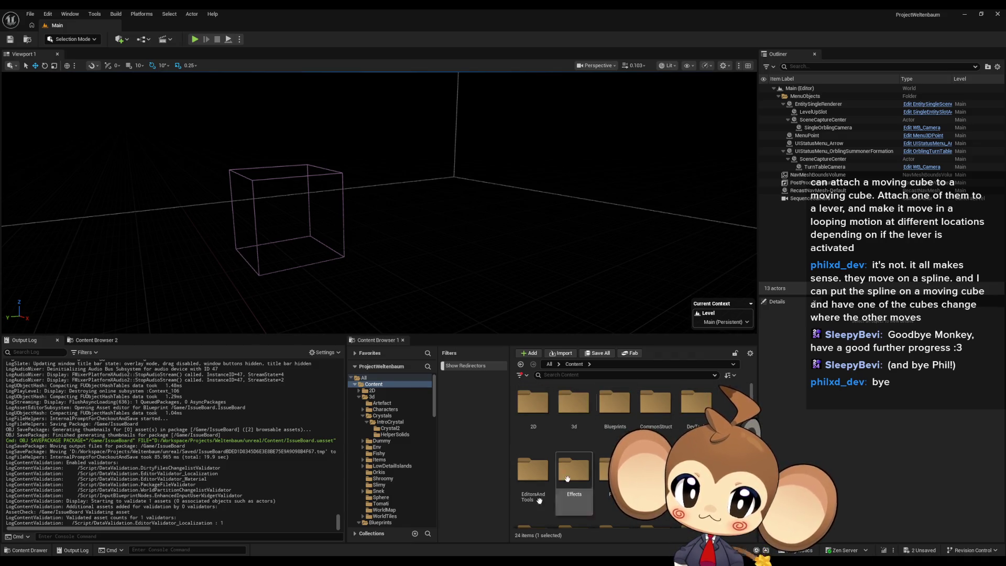
{"action": "left_click", "coordinate": [397, 528]}
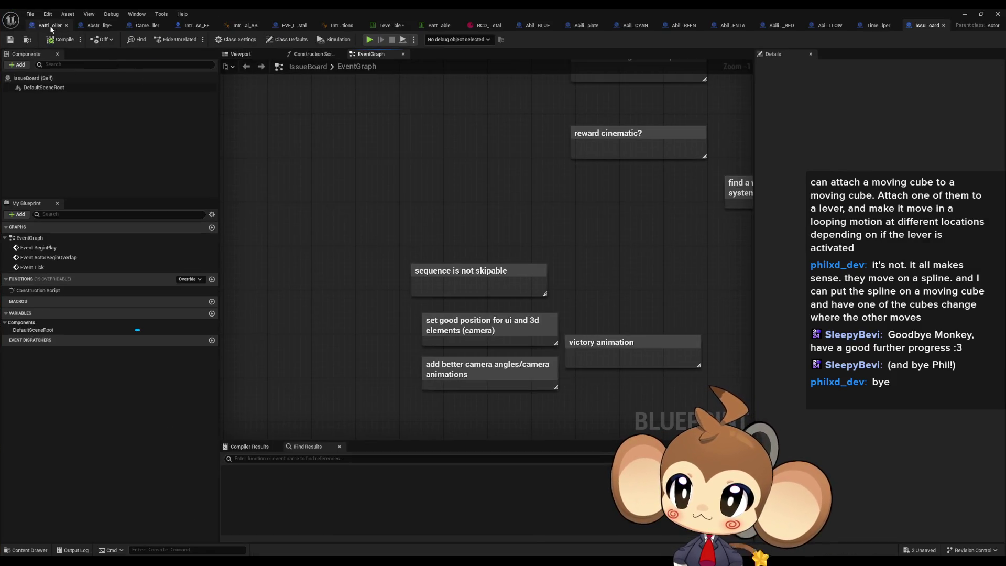
Step: Search 'skip' in BattleController and review SkipToNext's Cancle Charge, Skip Evolutions and Print String nodes
{"action": "left_click", "coordinate": [50, 26]}
{"action": "key", "text": "ctrl+a"}
{"action": "type", "text": "skip"}
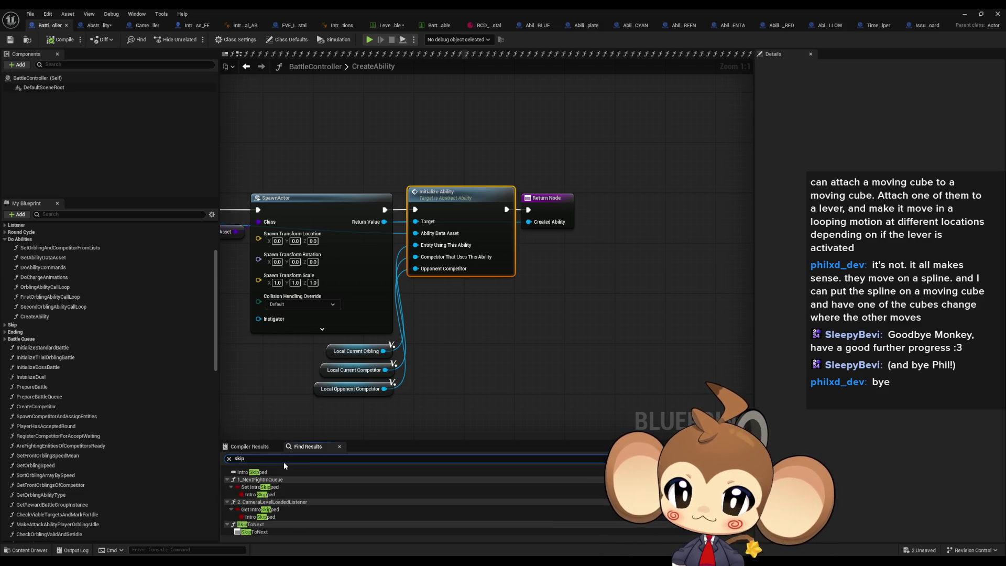
{"action": "scroll", "coordinate": [280, 528], "scroll_direction": "down", "scroll_amount": 2}
{"action": "left_click", "coordinate": [255, 506]}
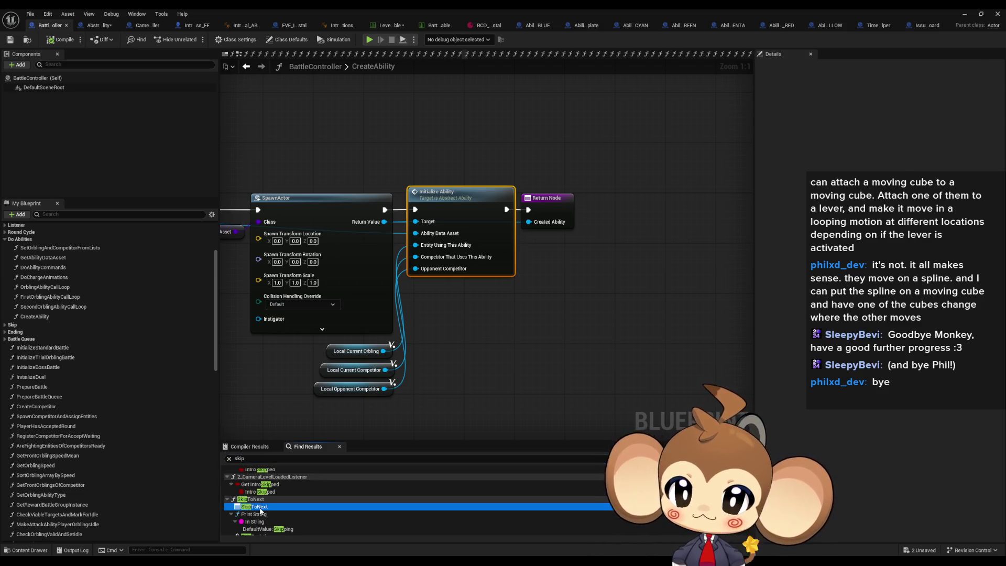
{"action": "mouse_move", "coordinate": [490, 362]}
{"action": "left_mouse_down"}
{"action": "mouse_move", "coordinate": [274, 339]}
{"action": "mouse_move", "coordinate": [349, 299]}
{"action": "mouse_move", "coordinate": [503, 310]}
{"action": "left_mouse_up"}
{"action": "left_click", "coordinate": [503, 310]}
{"action": "left_click", "coordinate": [490, 233]}
{"action": "left_click", "coordinate": [490, 193]}
{"action": "mouse_move", "coordinate": [554, 196]}
{"action": "left_mouse_down"}
{"action": "mouse_move", "coordinate": [522, 231]}
{"action": "mouse_move", "coordinate": [397, 220]}
{"action": "left_mouse_up"}
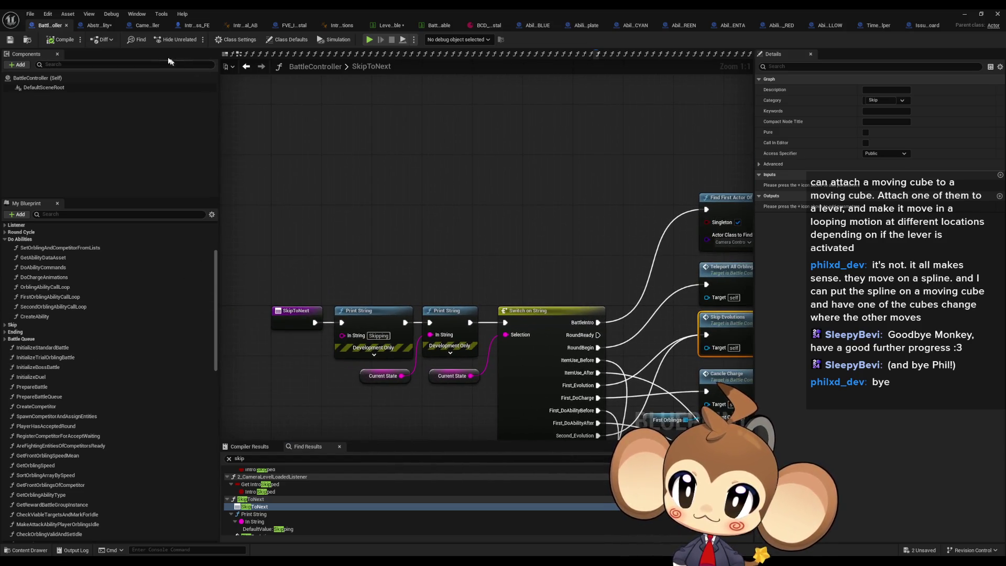
Step: Open Abstract_Ability's TimedAbilityActionListener function graph
{"action": "left_click", "coordinate": [97, 25]}
{"action": "left_click_drag", "start_coordinate": [485, 298], "coordinate": [597, 330]}
{"action": "double_click", "coordinate": [597, 330]}
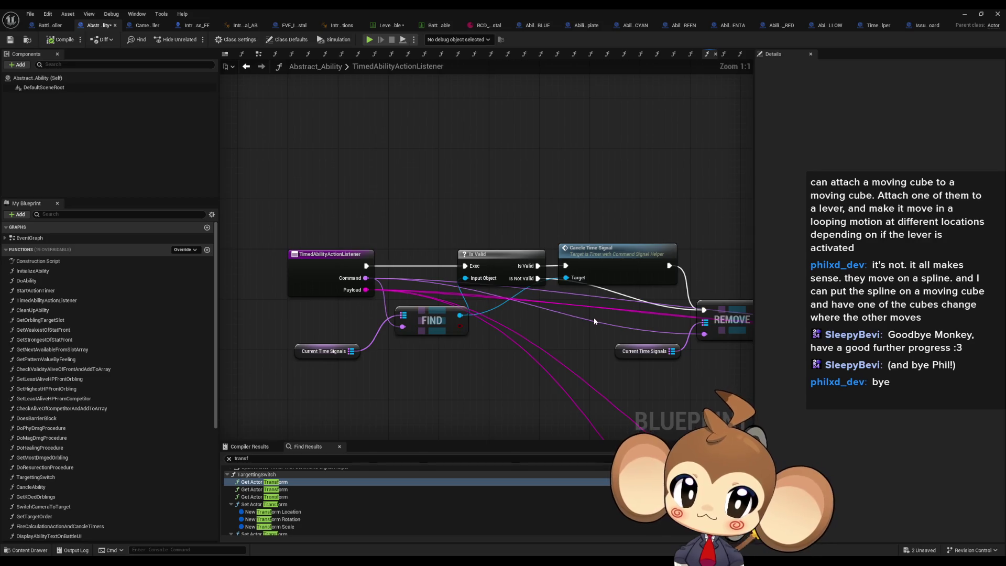
Step: Browse Abstract_Ability's DoAbility and TimedAbilityActionListener graphs, including the REMOVE and Switch on Name nodes
{"action": "mouse_move", "coordinate": [599, 224]}
{"action": "left_mouse_down"}
{"action": "mouse_move", "coordinate": [637, 308]}
{"action": "mouse_move", "coordinate": [393, 249]}
{"action": "mouse_move", "coordinate": [314, 246]}
{"action": "mouse_move", "coordinate": [391, 242]}
{"action": "left_mouse_up"}
{"action": "scroll", "coordinate": [630, 303], "scroll_direction": "down", "scroll_amount": 3}
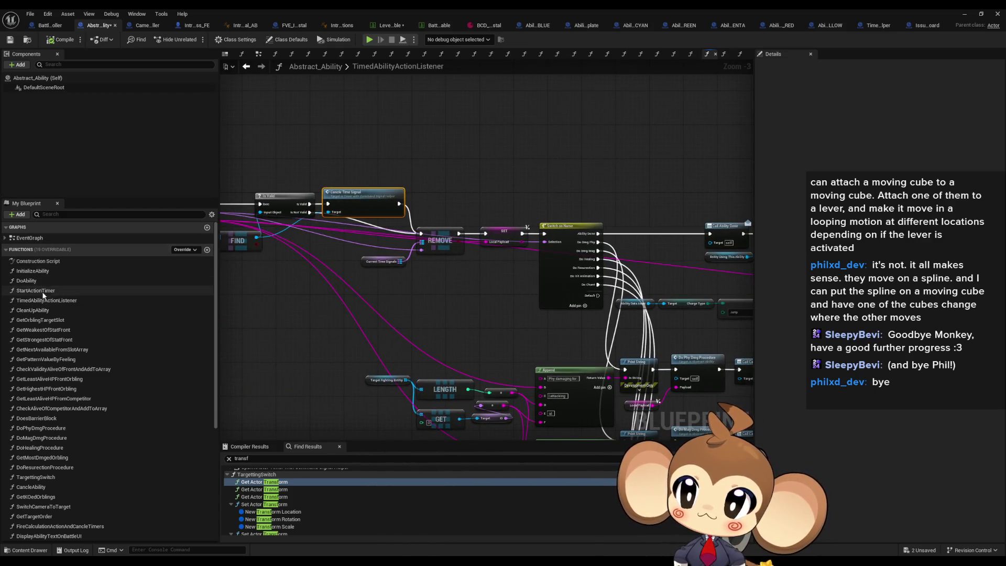
{"action": "double_click", "coordinate": [26, 281]}
{"action": "scroll", "coordinate": [470, 258], "scroll_direction": "down", "scroll_amount": 5}
{"action": "scroll", "coordinate": [225, 223], "scroll_direction": "up", "scroll_amount": 5}
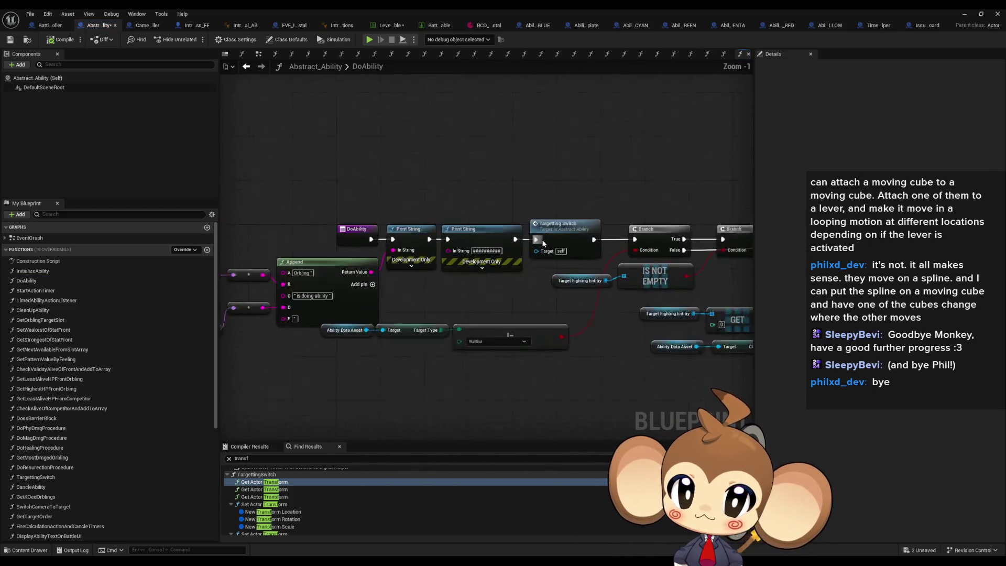
{"action": "double_click", "coordinate": [46, 301]}
{"action": "scroll", "coordinate": [524, 270], "scroll_direction": "down", "scroll_amount": 5}
{"action": "scroll", "coordinate": [527, 271], "scroll_direction": "up", "scroll_amount": 2}
{"action": "left_click_drag", "start_coordinate": [527, 271], "coordinate": [191, 280]}
Step: In StartActionTimer, follow the Play Sequence node into CameraController's PlaySequence function
{"action": "left_click", "coordinate": [38, 291]}
{"action": "double_click", "coordinate": [38, 291]}
{"action": "scroll", "coordinate": [448, 245], "scroll_direction": "up", "scroll_amount": 5}
{"action": "left_click_drag", "start_coordinate": [465, 264], "coordinate": [414, 181]}
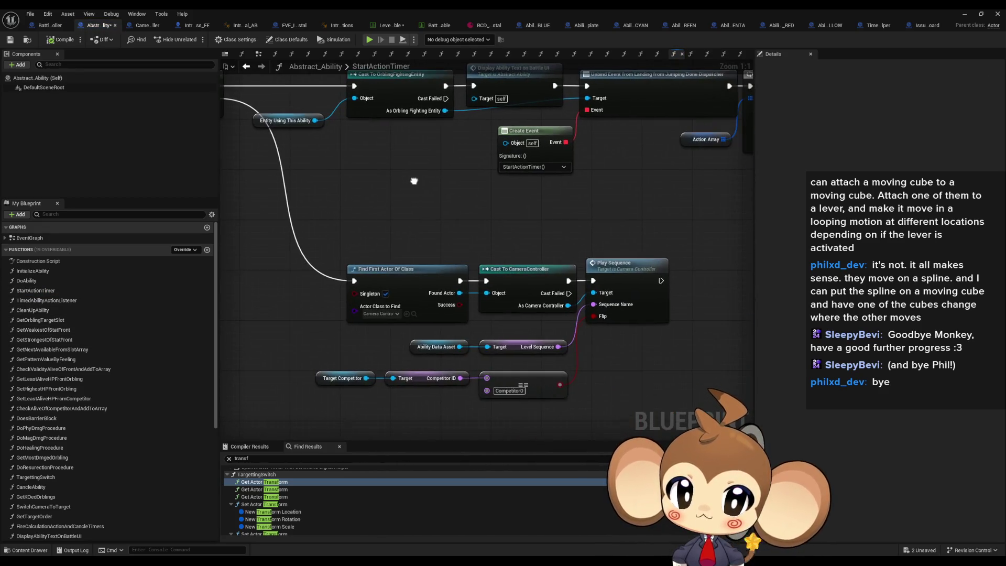
{"action": "mouse_move", "coordinate": [320, 227]}
{"action": "left_mouse_down"}
{"action": "mouse_move", "coordinate": [577, 404]}
{"action": "mouse_move", "coordinate": [659, 416]}
{"action": "left_mouse_up"}
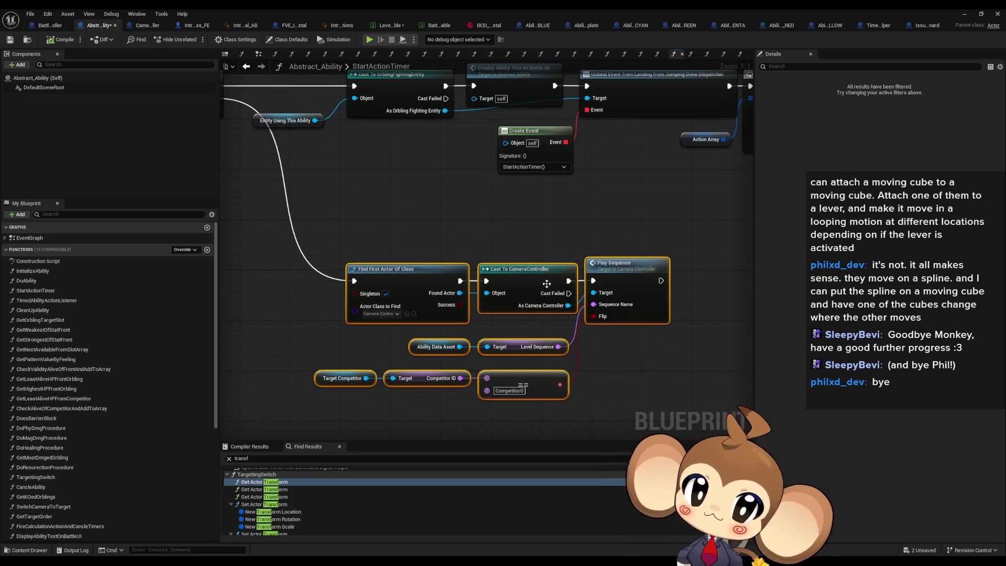
{"action": "double_click", "coordinate": [632, 276]}
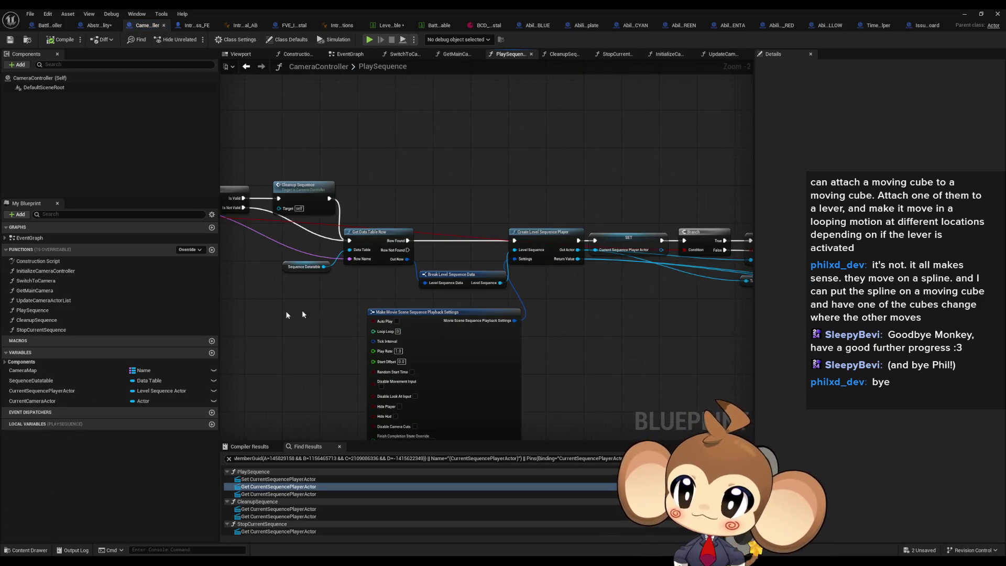
Step: Inspect CameraController's PlaySequence, CleanupSequence and StopCurrentSequence functions, then go to BattleController's SkipToNext
{"action": "left_click", "coordinate": [46, 311]}
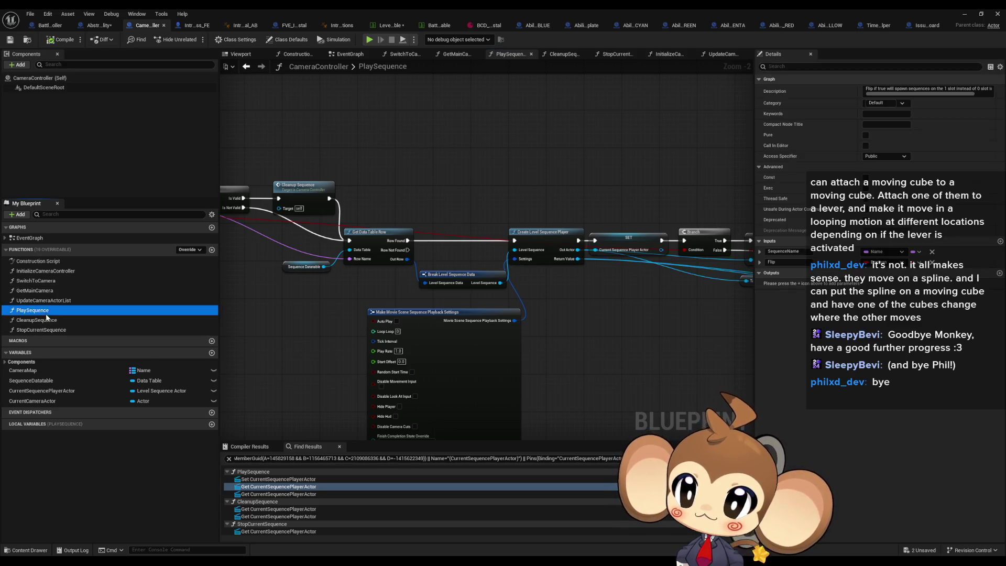
{"action": "left_click", "coordinate": [47, 319]}
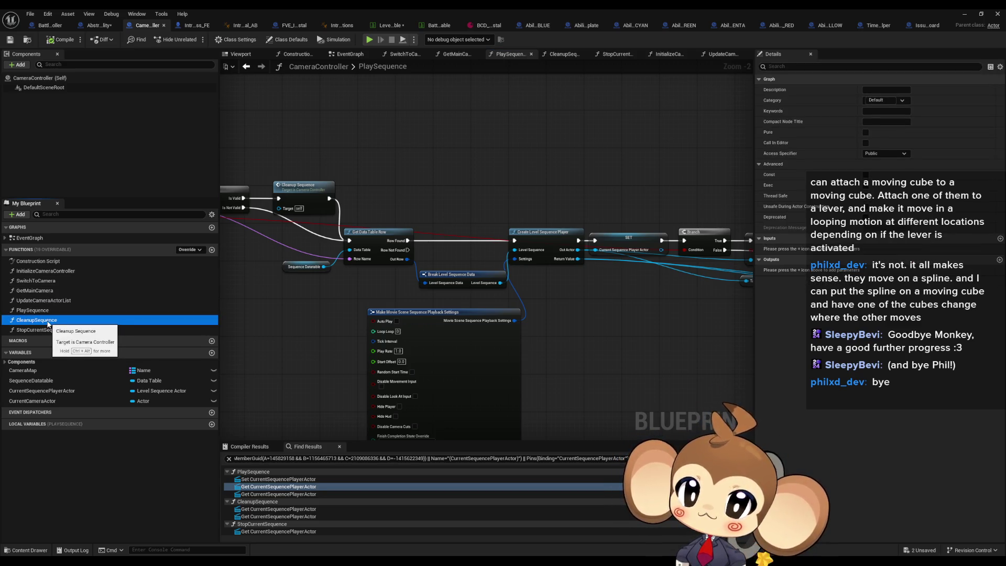
{"action": "right_click", "coordinate": [48, 324]}
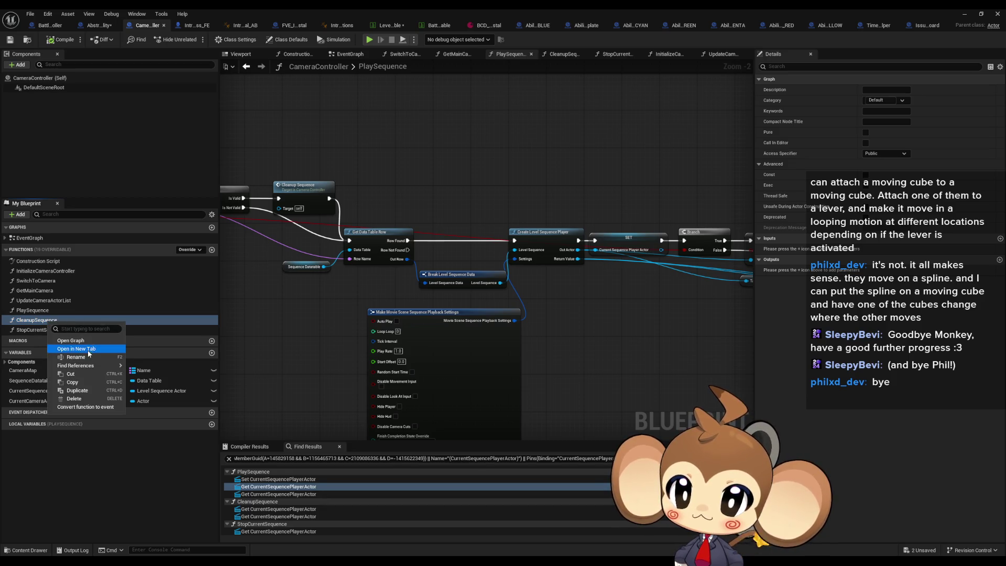
{"action": "left_click", "coordinate": [159, 391]}
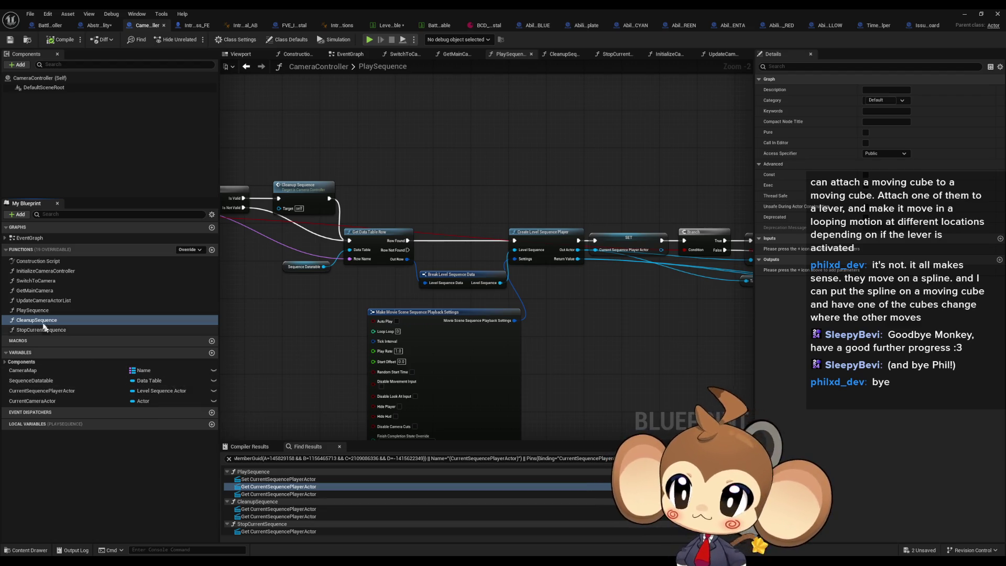
{"action": "left_click", "coordinate": [47, 331]}
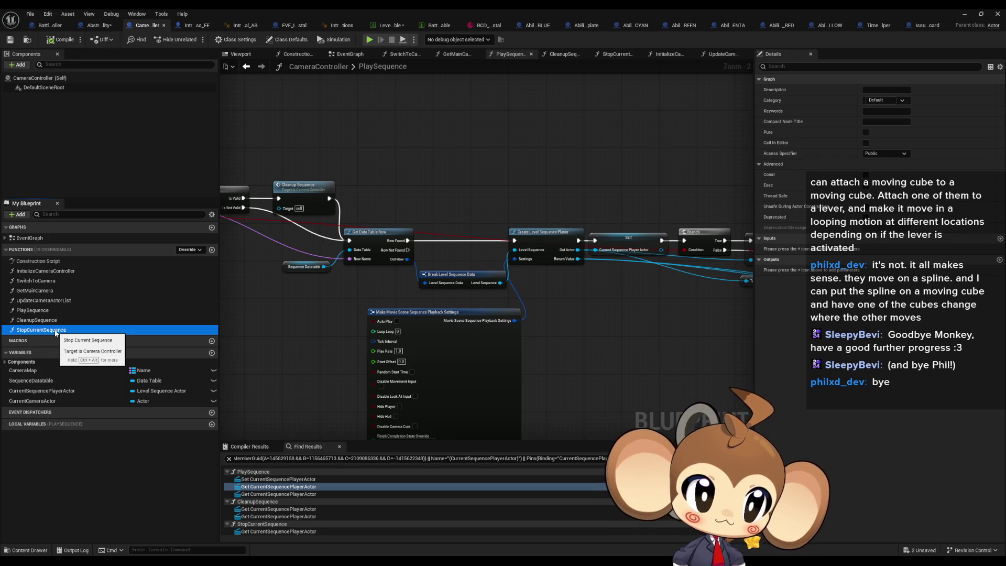
{"action": "right_click", "coordinate": [55, 332]}
{"action": "mouse_move", "coordinate": [105, 375]}
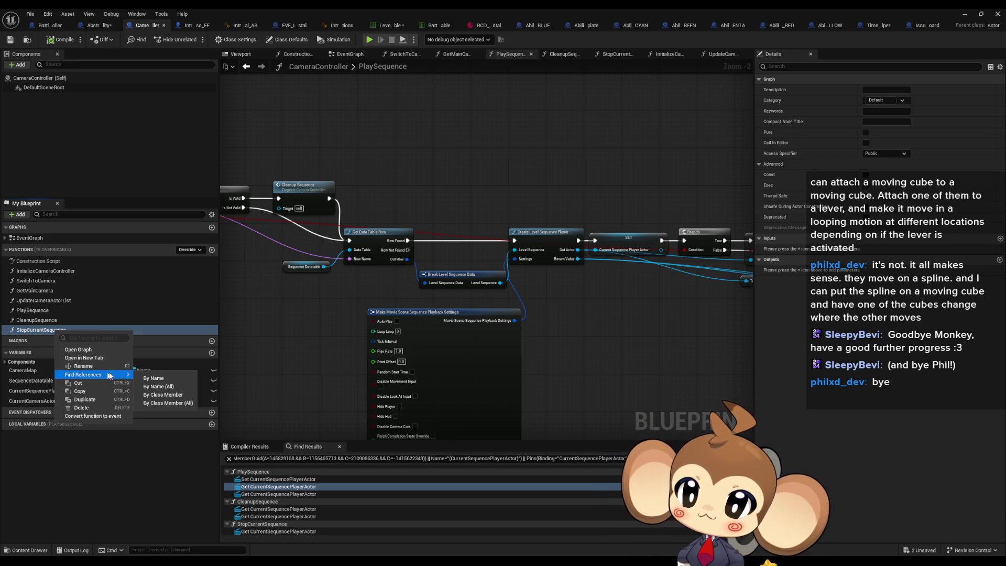
{"action": "left_click", "coordinate": [152, 403]}
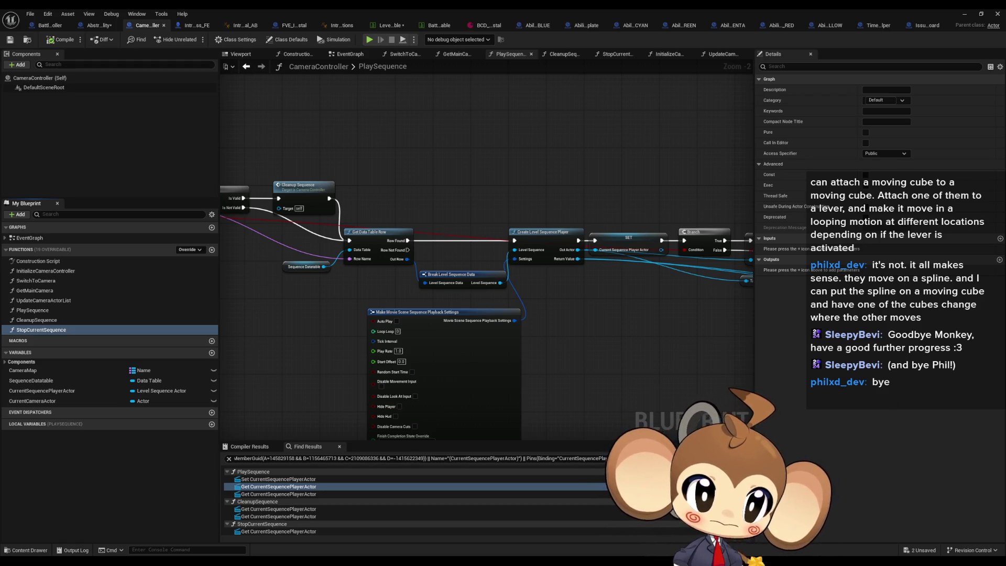
{"action": "left_click", "coordinate": [46, 25]}
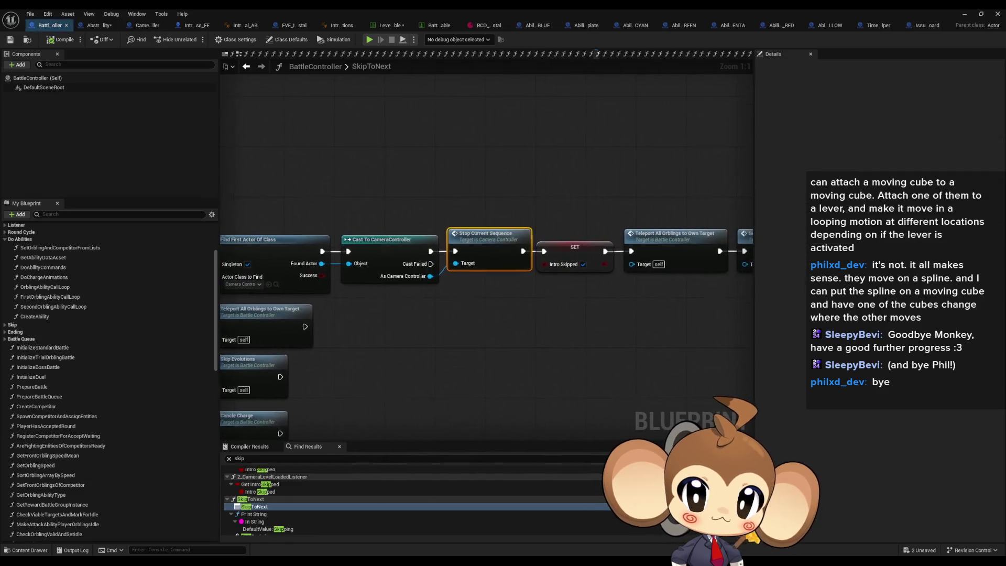
Step: Select the Find First Actor, Cast and Stop Current Sequence nodes and inspect StopCurrentSequence
{"action": "scroll", "coordinate": [466, 261], "scroll_direction": "down", "scroll_amount": 3}
{"action": "scroll", "coordinate": [466, 262], "scroll_direction": "up", "scroll_amount": 5}
{"action": "mouse_move", "coordinate": [298, 176]}
{"action": "left_mouse_down"}
{"action": "mouse_move", "coordinate": [561, 257]}
{"action": "mouse_move", "coordinate": [544, 261]}
{"action": "left_mouse_up"}
{"action": "scroll", "coordinate": [544, 261], "scroll_direction": "down", "scroll_amount": 2}
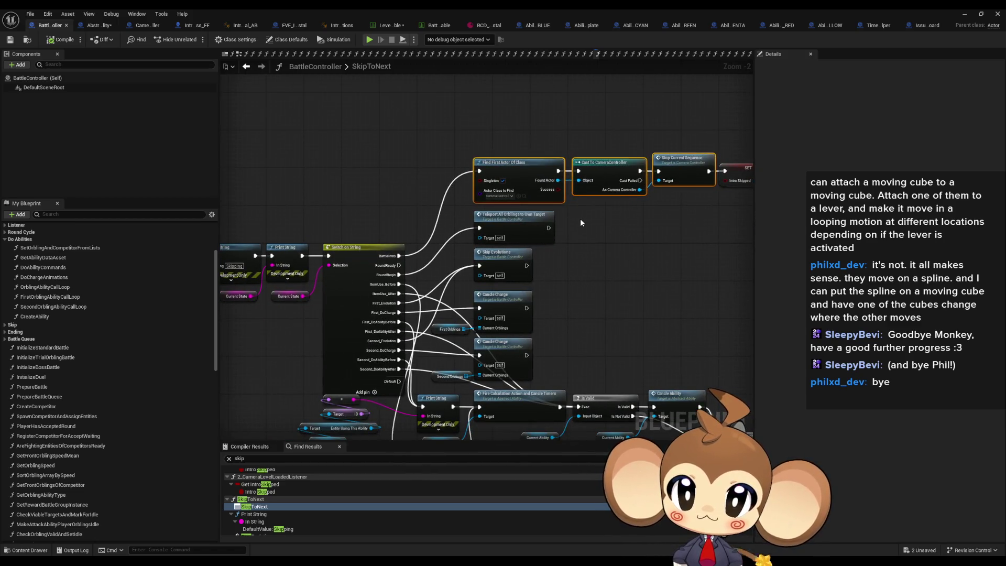
{"action": "double_click", "coordinate": [686, 158]}
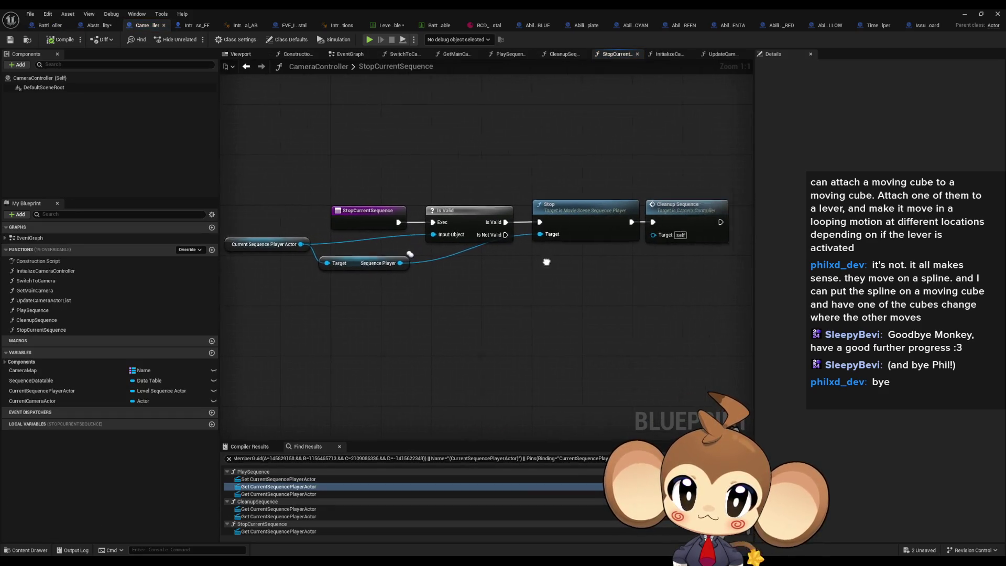
{"action": "left_click", "coordinate": [247, 66]}
{"action": "left_click", "coordinate": [261, 66]}
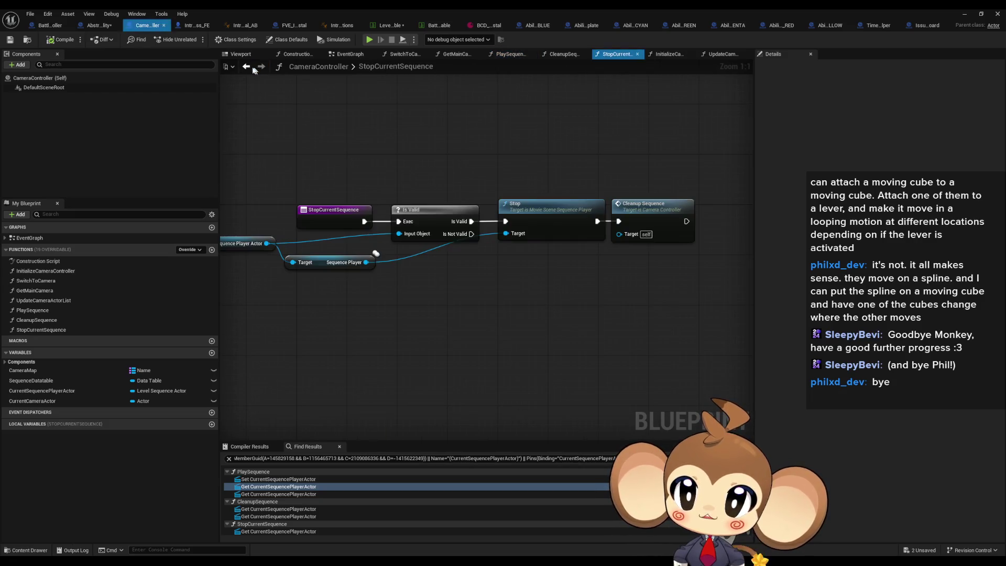
{"action": "left_click", "coordinate": [104, 27]}
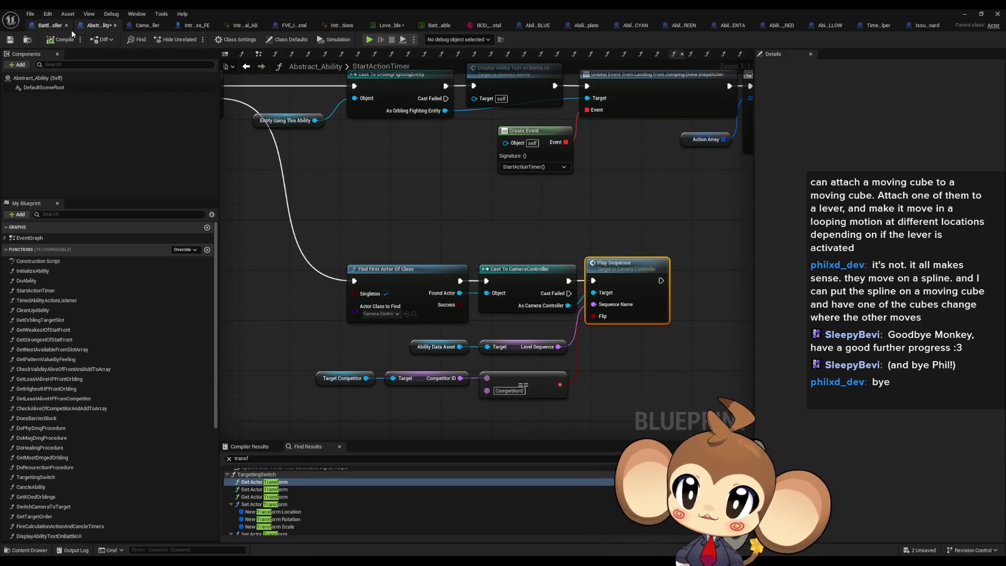
{"action": "left_click", "coordinate": [51, 26]}
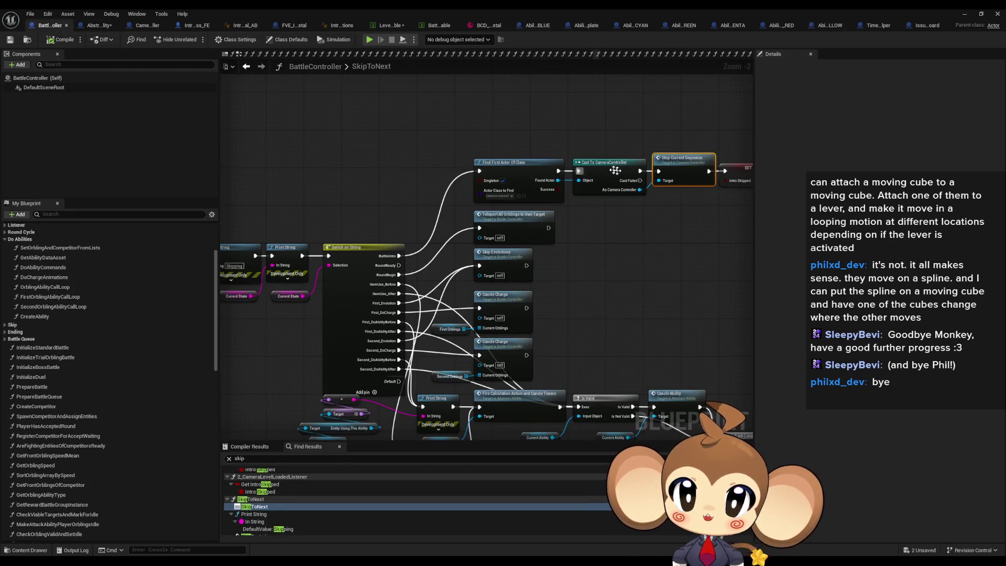
Step: Paste the stop-sequence nodes after Print String and wire them into Switch on String
{"action": "left_click_drag", "start_coordinate": [605, 169], "coordinate": [440, 166]}
{"action": "left_click_drag", "start_coordinate": [545, 187], "coordinate": [729, 189]}
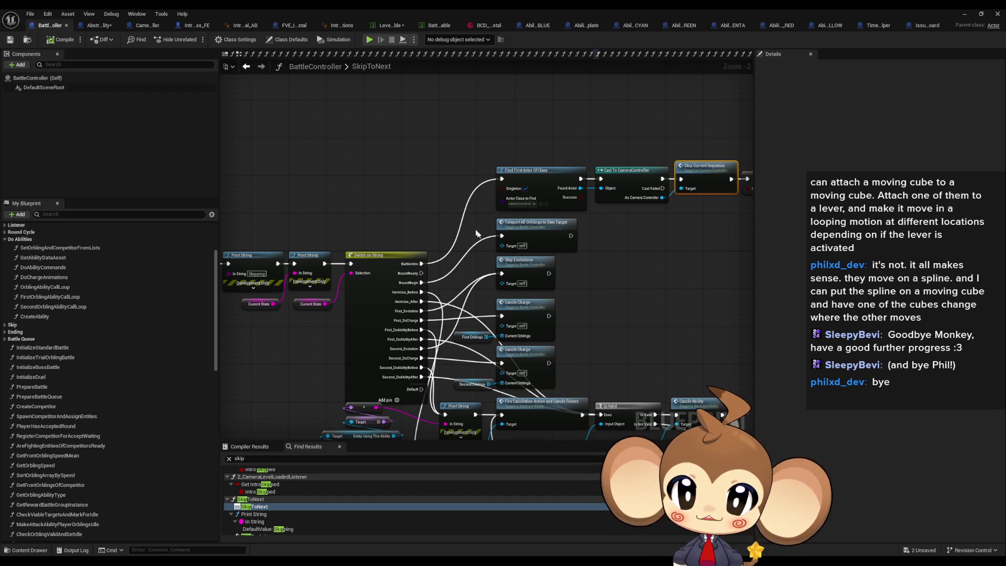
{"action": "scroll", "coordinate": [432, 321], "scroll_direction": "up", "scroll_amount": 3}
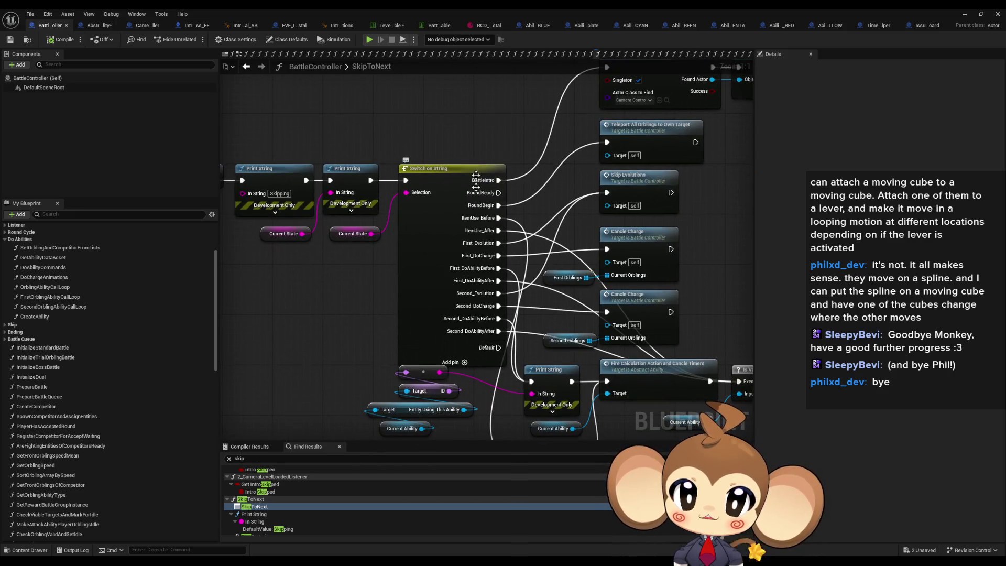
{"action": "left_click_drag", "start_coordinate": [418, 208], "coordinate": [346, 194]}
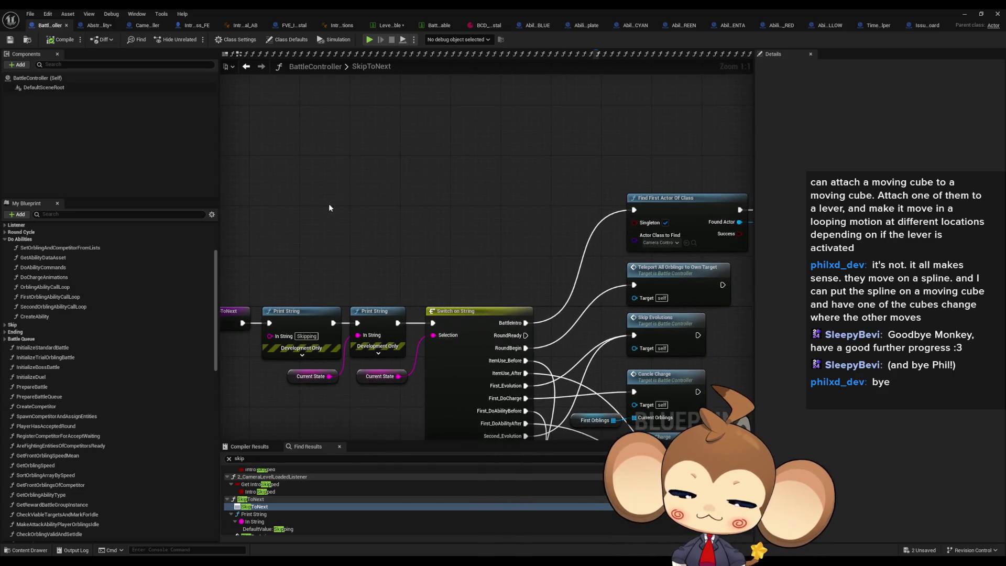
{"action": "key", "text": "ctrl+v"}
{"action": "mouse_move", "coordinate": [493, 227]}
{"action": "left_mouse_down"}
{"action": "mouse_move", "coordinate": [536, 203]}
{"action": "mouse_move", "coordinate": [479, 304]}
{"action": "left_mouse_up"}
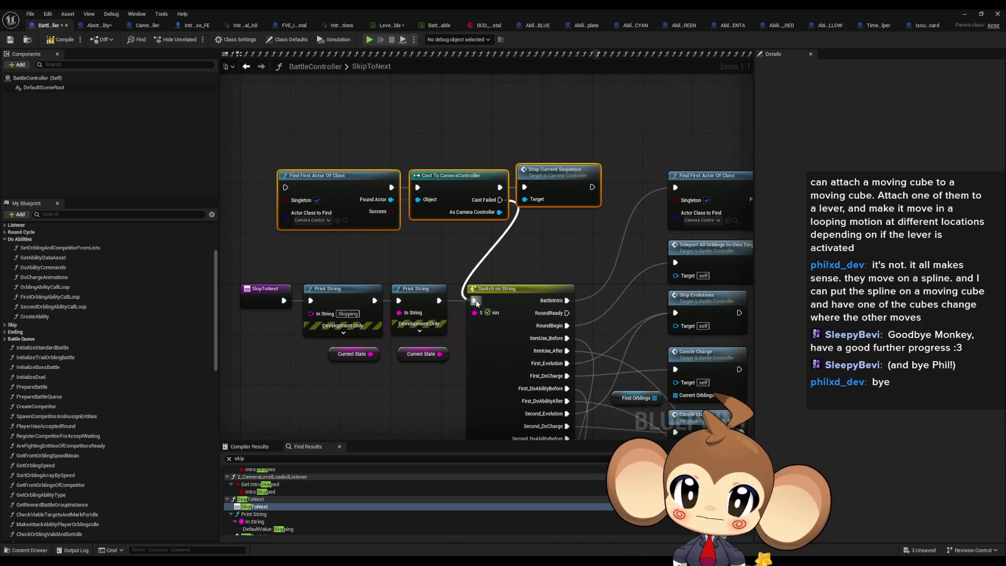
{"action": "mouse_move", "coordinate": [549, 246]}
{"action": "left_mouse_down"}
{"action": "mouse_move", "coordinate": [592, 187]}
{"action": "mouse_move", "coordinate": [610, 209]}
{"action": "mouse_move", "coordinate": [460, 309]}
{"action": "mouse_move", "coordinate": [285, 188]}
{"action": "left_mouse_up"}
{"action": "mouse_move", "coordinate": [579, 297]}
{"action": "left_mouse_down"}
{"action": "mouse_move", "coordinate": [315, 323]}
{"action": "mouse_move", "coordinate": [742, 206]}
{"action": "mouse_move", "coordinate": [707, 213]}
{"action": "left_mouse_up"}
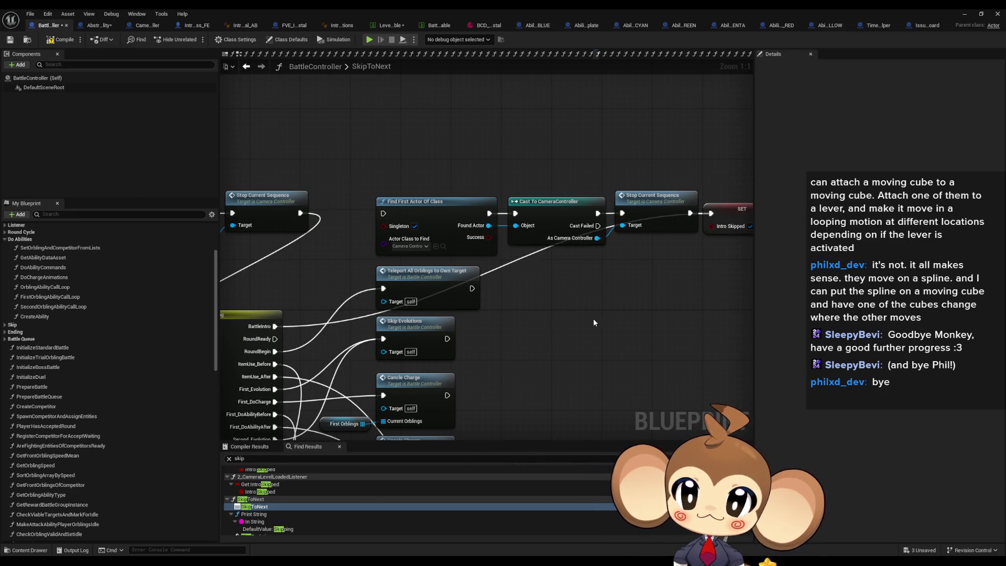
{"action": "left_click", "coordinate": [966, 14]}
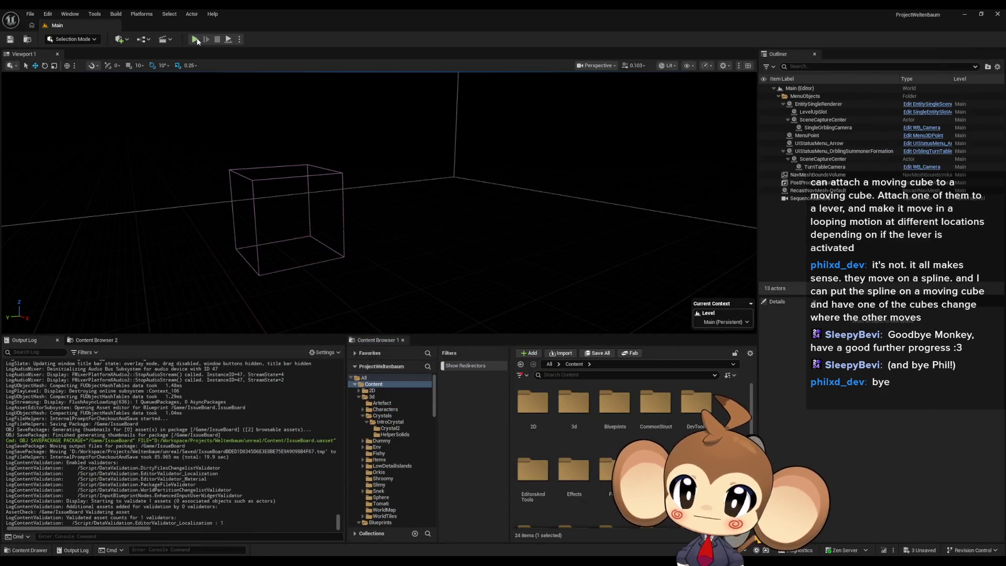
Step: Play the battle in the editor with Alt+P to test skipping
{"action": "key", "text": "alt+p"}
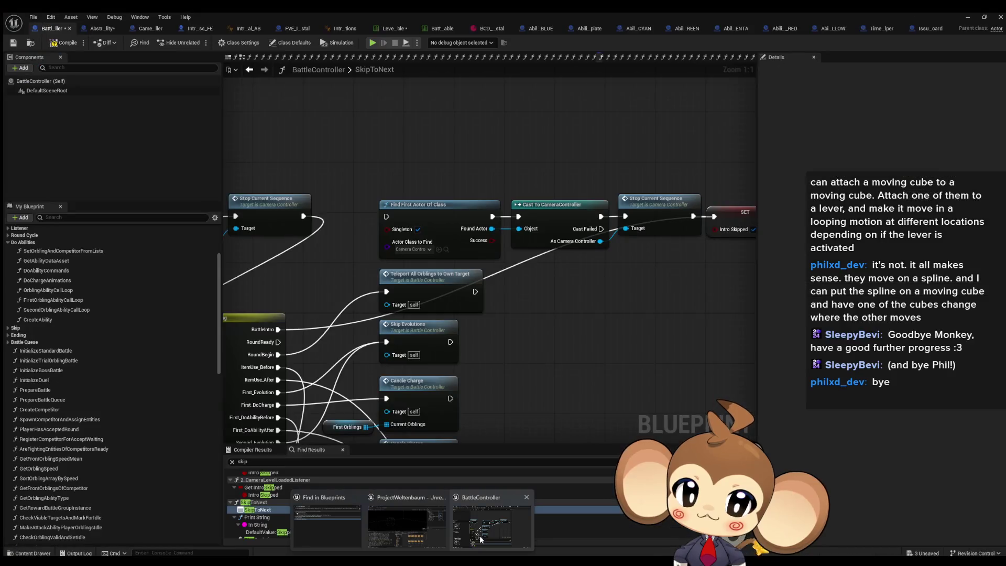
Step: Reposition SkipToNext's Switch on String, camera chain and SET Intro Skipped/Teleport/Set State nodes, undoing one bad move
{"action": "left_click", "coordinate": [480, 536]}
{"action": "scroll", "coordinate": [573, 338], "scroll_direction": "down", "scroll_amount": 5}
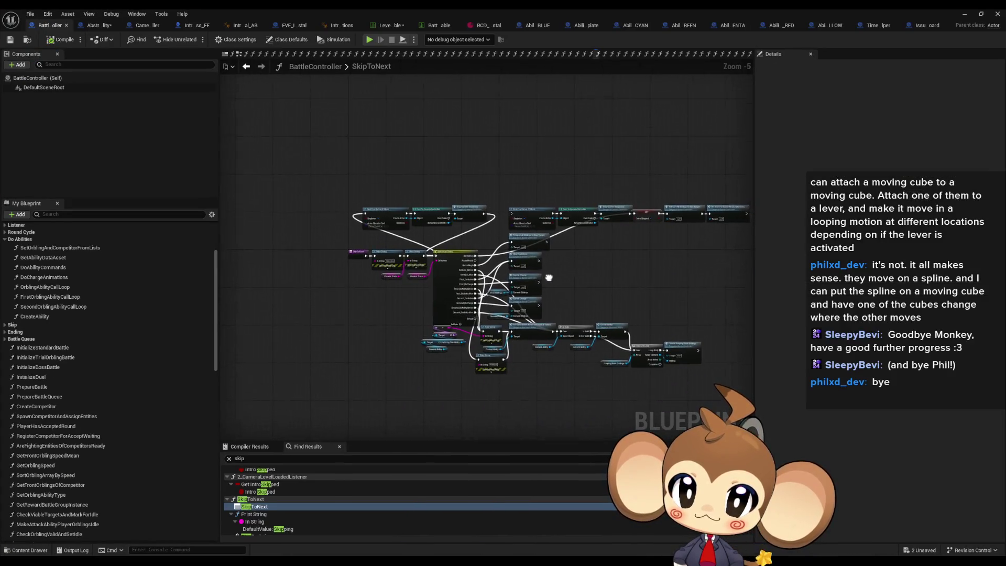
{"action": "left_click_drag", "start_coordinate": [438, 249], "coordinate": [739, 432]}
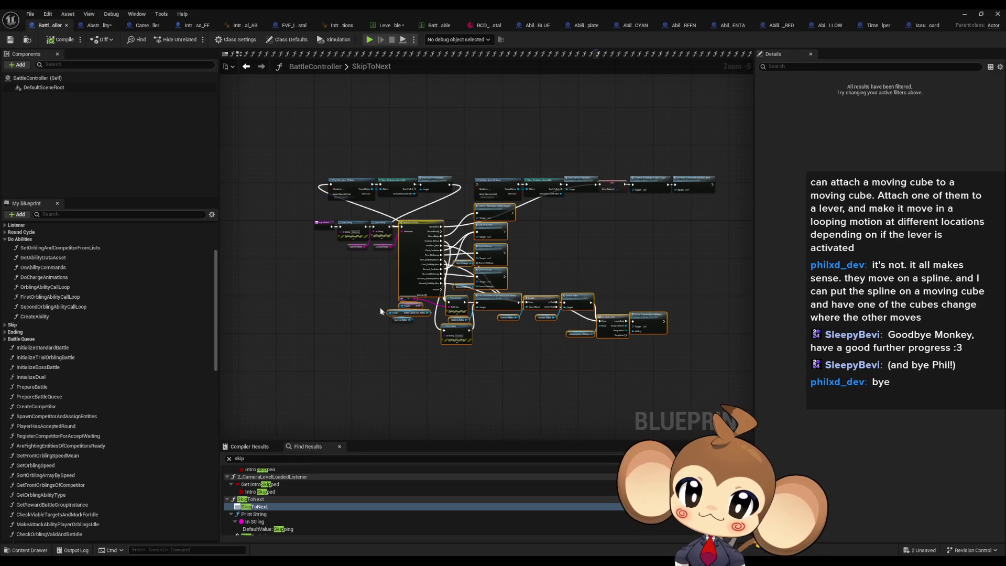
{"action": "scroll", "coordinate": [484, 225], "scroll_direction": "up", "scroll_amount": 4}
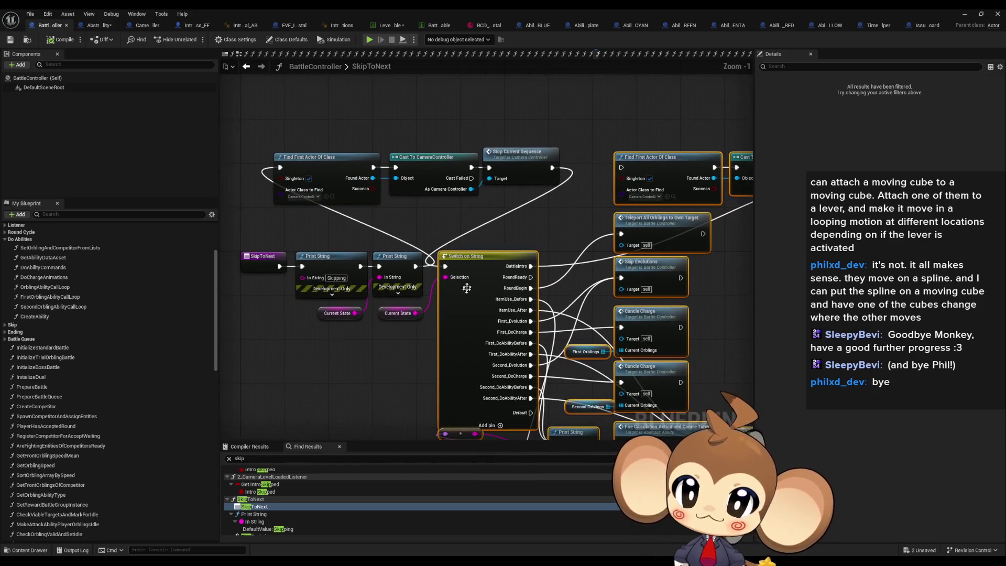
{"action": "mouse_move", "coordinate": [490, 268]}
{"action": "left_mouse_down"}
{"action": "mouse_move", "coordinate": [618, 168]}
{"action": "mouse_move", "coordinate": [602, 166]}
{"action": "left_mouse_up"}
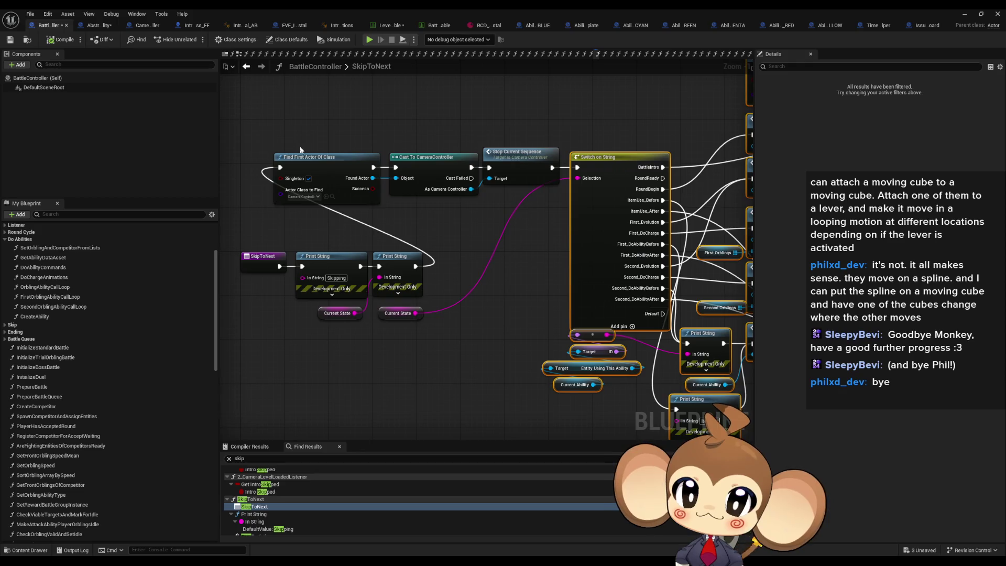
{"action": "left_click_drag", "start_coordinate": [300, 147], "coordinate": [449, 194]}
{"action": "left_click_drag", "start_coordinate": [324, 199], "coordinate": [478, 298]}
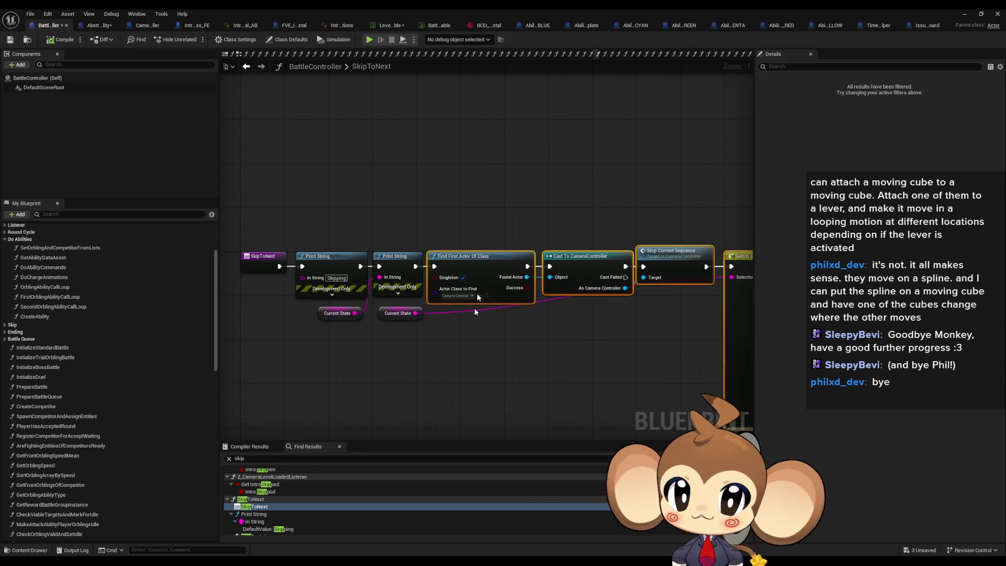
{"action": "left_click_drag", "start_coordinate": [386, 318], "coordinate": [638, 304]}
{"action": "key", "text": "ctrl+z"}
{"action": "key", "text": "ctrl+z"}
{"action": "key", "text": "ctrl+z"}
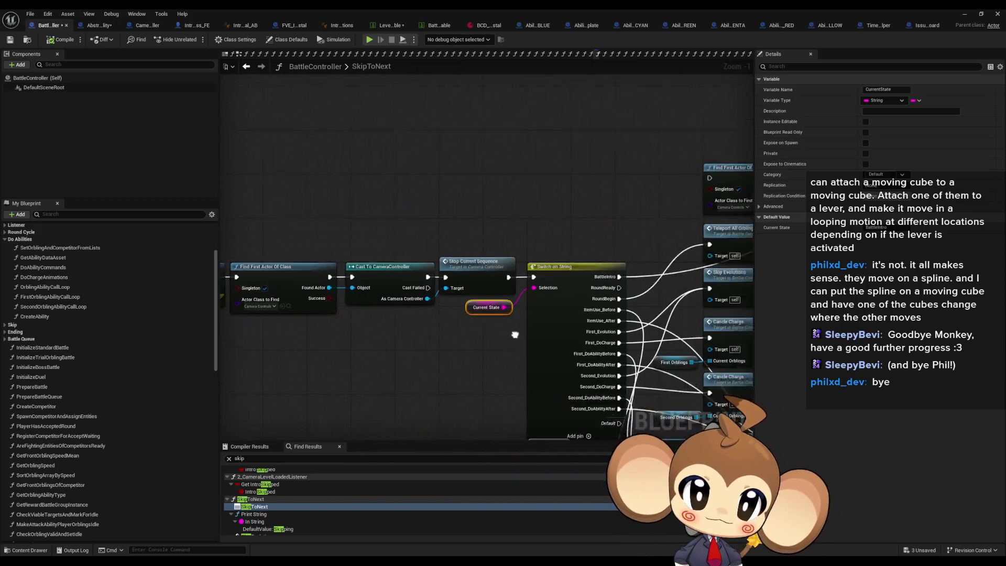
{"action": "left_click_drag", "start_coordinate": [607, 195], "coordinate": [448, 118]}
{"action": "mouse_move", "coordinate": [513, 274]}
{"action": "left_mouse_down"}
{"action": "mouse_move", "coordinate": [608, 318]}
{"action": "mouse_move", "coordinate": [329, 242]}
{"action": "left_mouse_up"}
{"action": "mouse_move", "coordinate": [414, 250]}
{"action": "left_mouse_down"}
{"action": "mouse_move", "coordinate": [603, 231]}
{"action": "mouse_move", "coordinate": [246, 265]}
{"action": "mouse_move", "coordinate": [447, 280]}
{"action": "left_mouse_up"}
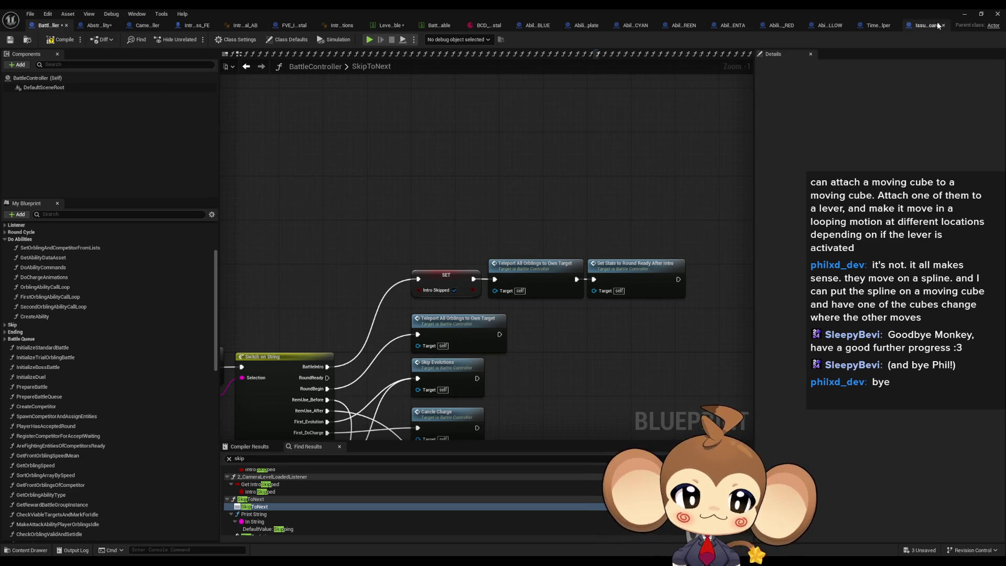
Step: Delete the 'sequence is not skipable' comment note from the IssueBoard graph
{"action": "left_click_drag", "start_coordinate": [937, 25], "coordinate": [292, 30]}
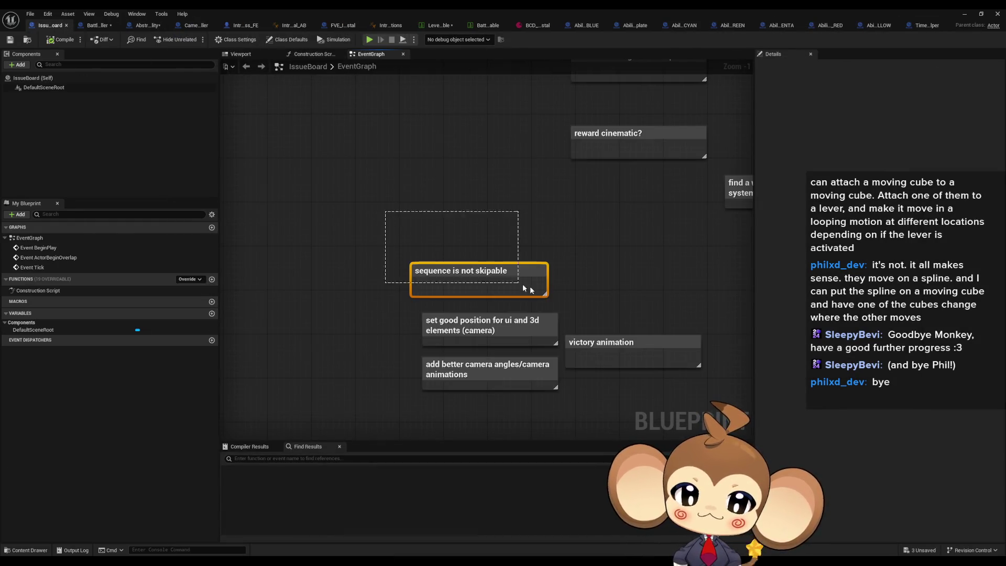
{"action": "left_click_drag", "start_coordinate": [523, 285], "coordinate": [530, 288]}
{"action": "key", "text": "Delete"}
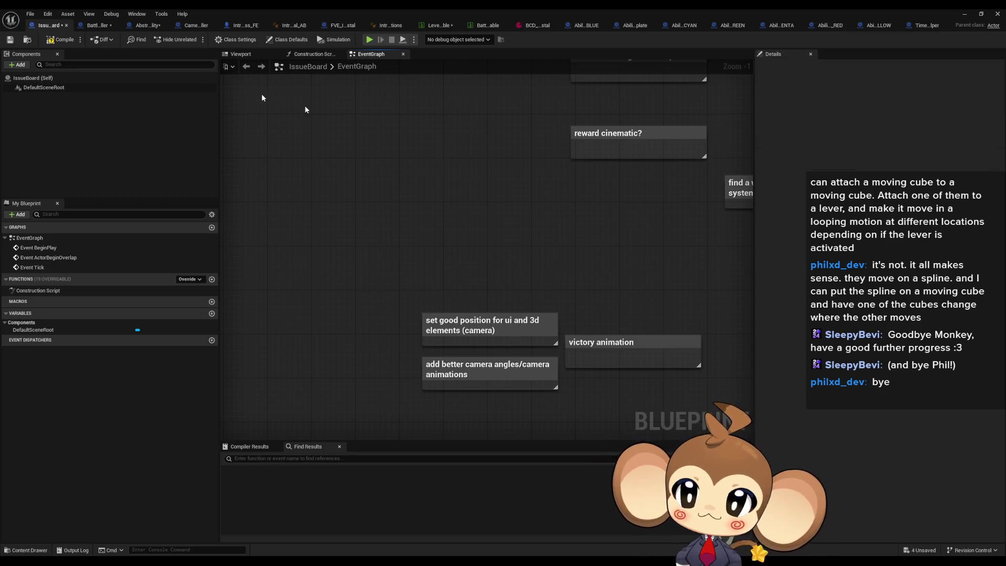
Step: Compile the BattleController blueprint, then minimize the Blueprint window to reach the level editor
{"action": "left_click", "coordinate": [103, 26]}
{"action": "left_click", "coordinate": [65, 42]}
{"action": "left_click", "coordinate": [52, 26]}
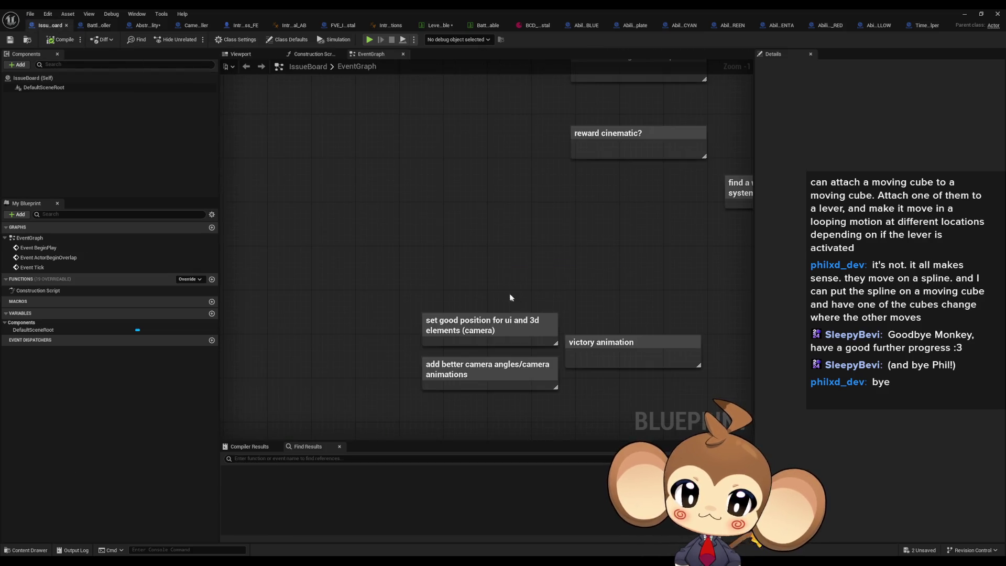
{"action": "left_click_drag", "start_coordinate": [511, 298], "coordinate": [476, 242]}
{"action": "left_click", "coordinate": [964, 14]}
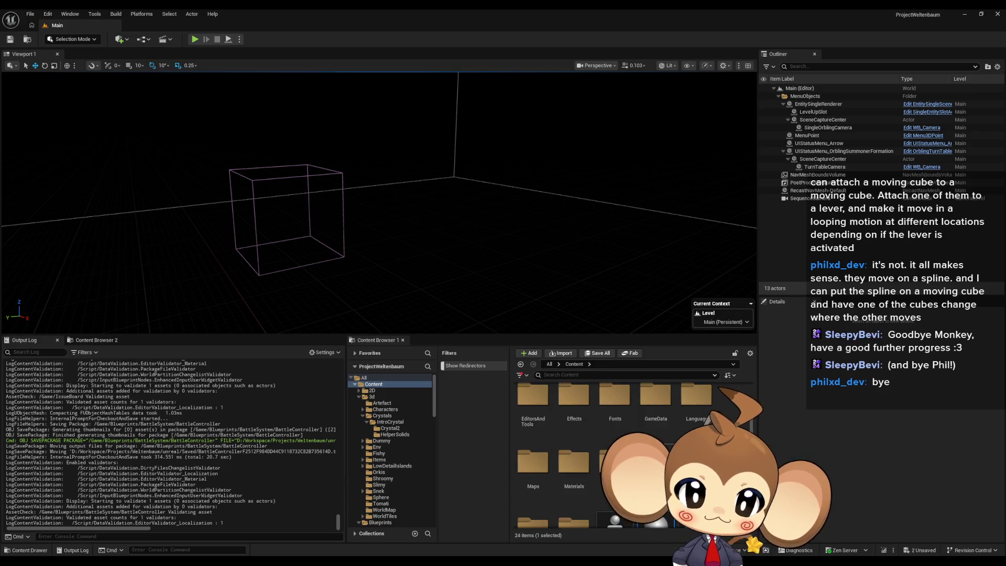
Step: Open the AbilityLaser Sequence from the Sequences > Battle > Intro folder
{"action": "left_click", "coordinate": [381, 452]}
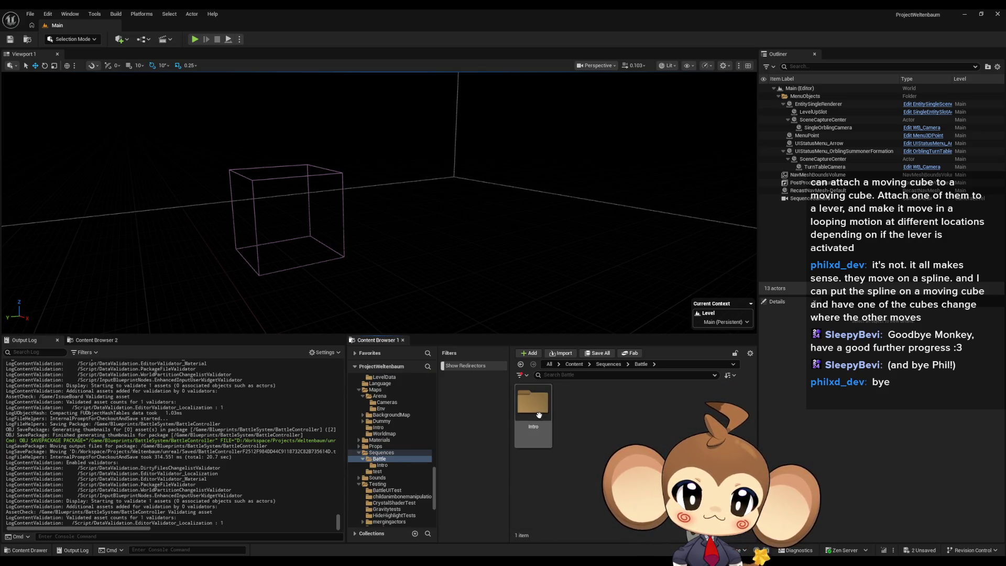
{"action": "double_click", "coordinate": [540, 415]}
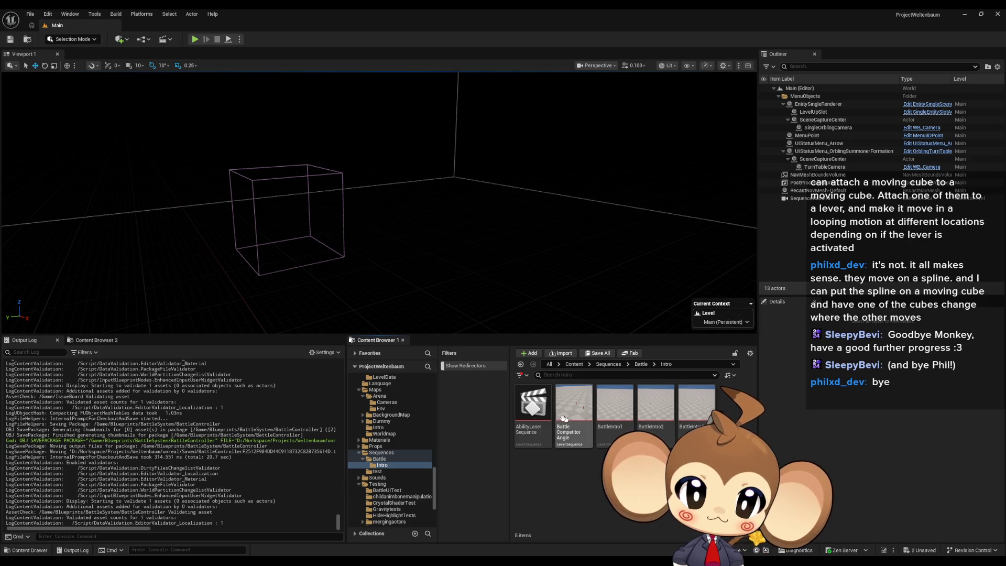
{"action": "double_click", "coordinate": [534, 417]}
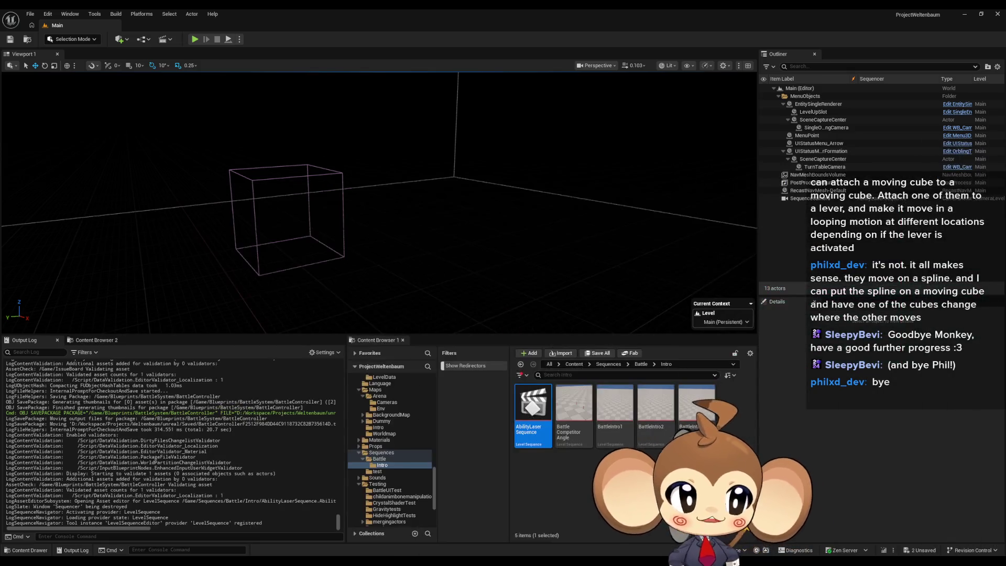
Step: Play the game in the editor, detaching with F8 and watching the battle in F11 immersive mode
{"action": "left_click", "coordinate": [194, 38]}
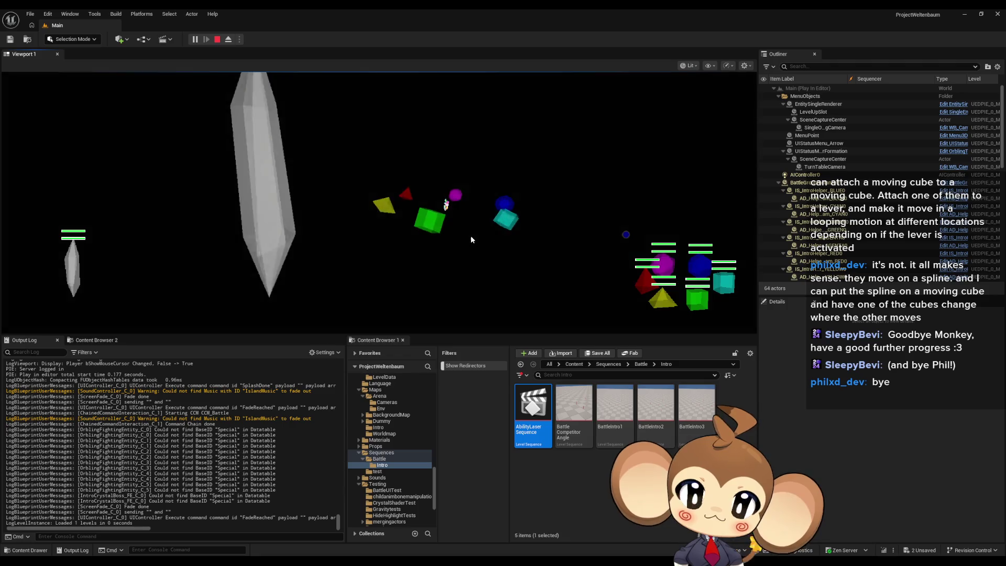
{"action": "key", "text": "F11"}
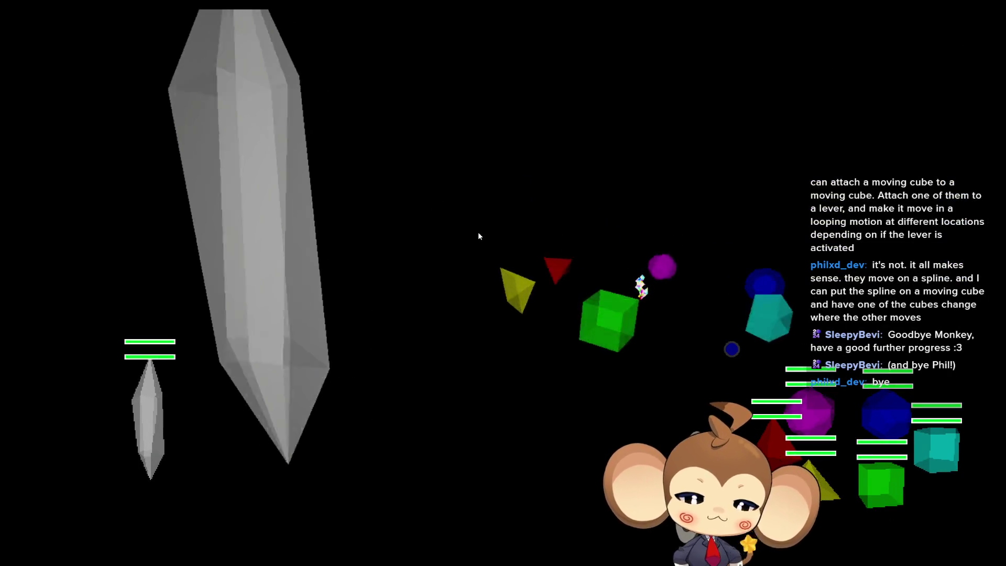
{"action": "key", "text": "F11"}
{"action": "key", "text": "F8"}
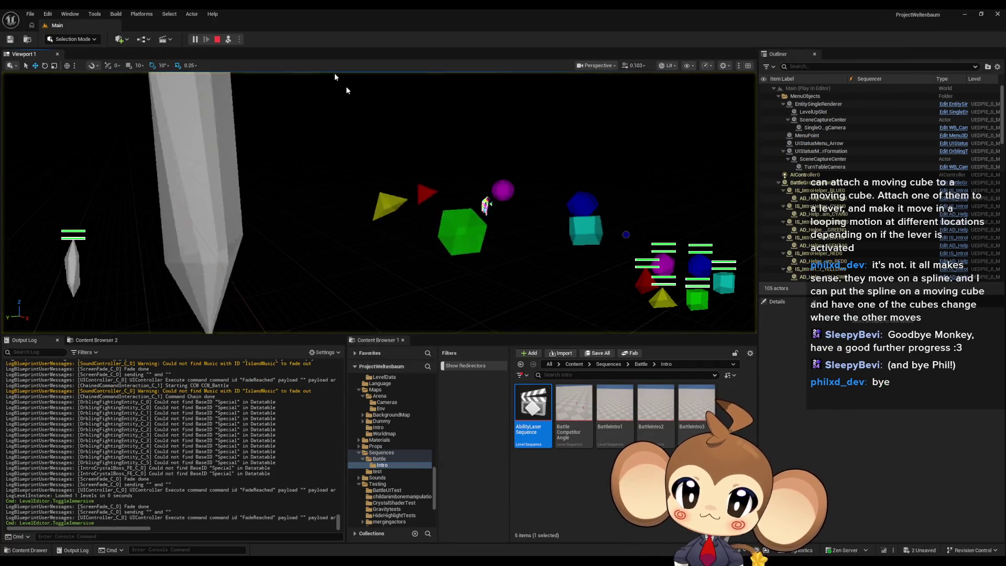
{"action": "key", "text": "F11"}
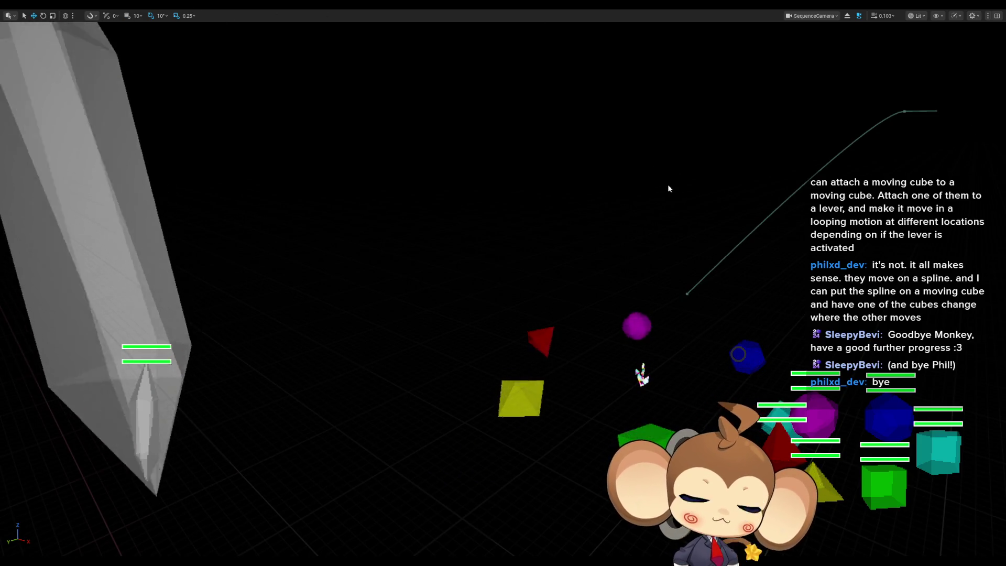
{"action": "key", "text": "F11"}
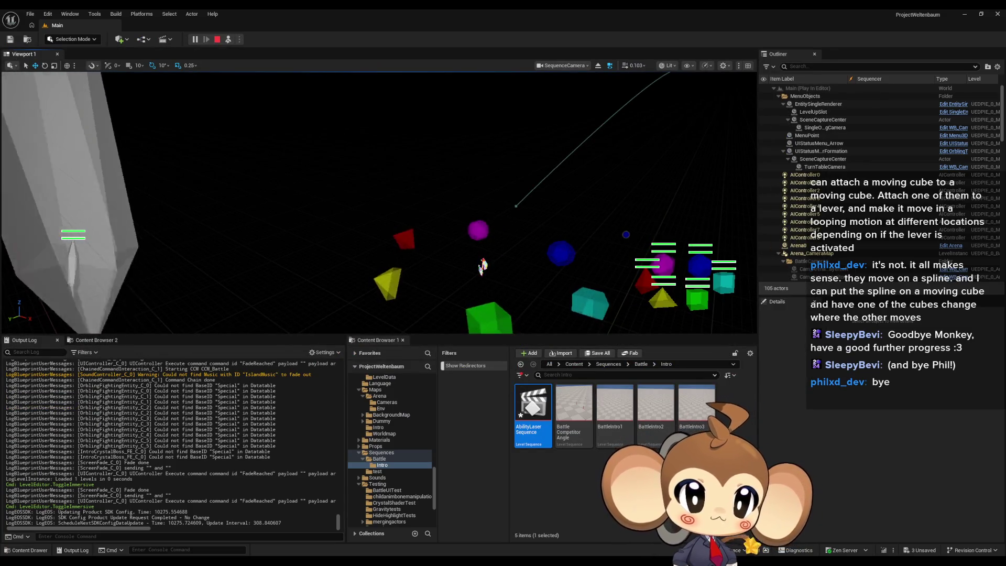
Step: Save the AbilityLaser Sequence with Ctrl+S and possess the game camera again
{"action": "key", "text": "ctrl+s"}
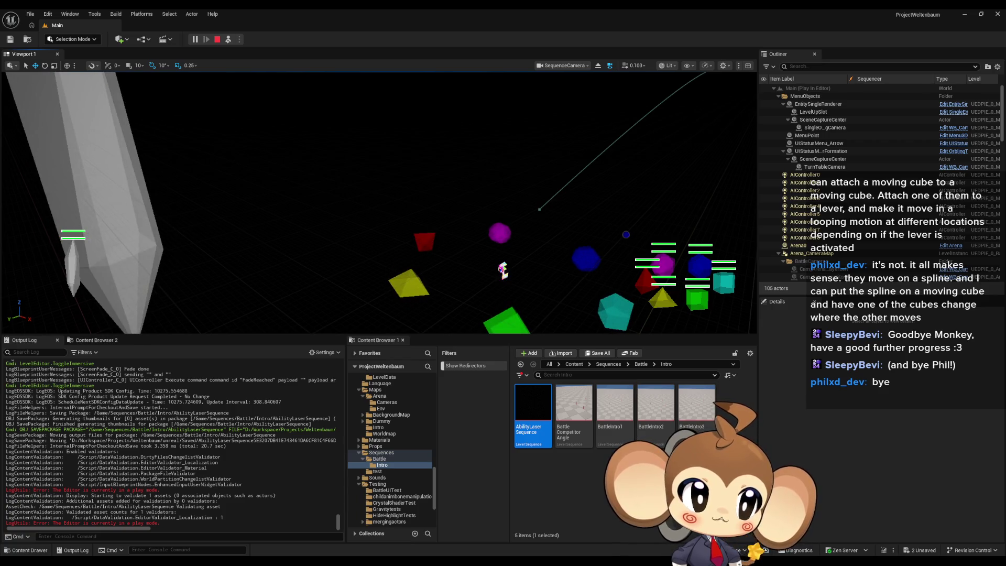
{"action": "left_click", "coordinate": [230, 39]}
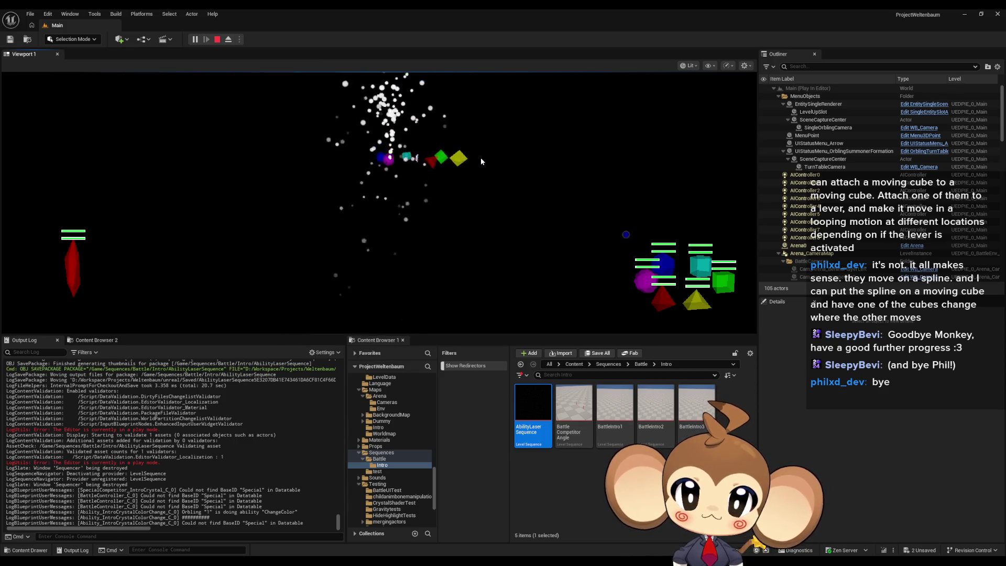
Step: Watch the battle in F11 fullscreen until Tetrahedron's 1 0 0 Component Adjustment fires, then exit fullscreen
{"action": "key", "text": "F11"}
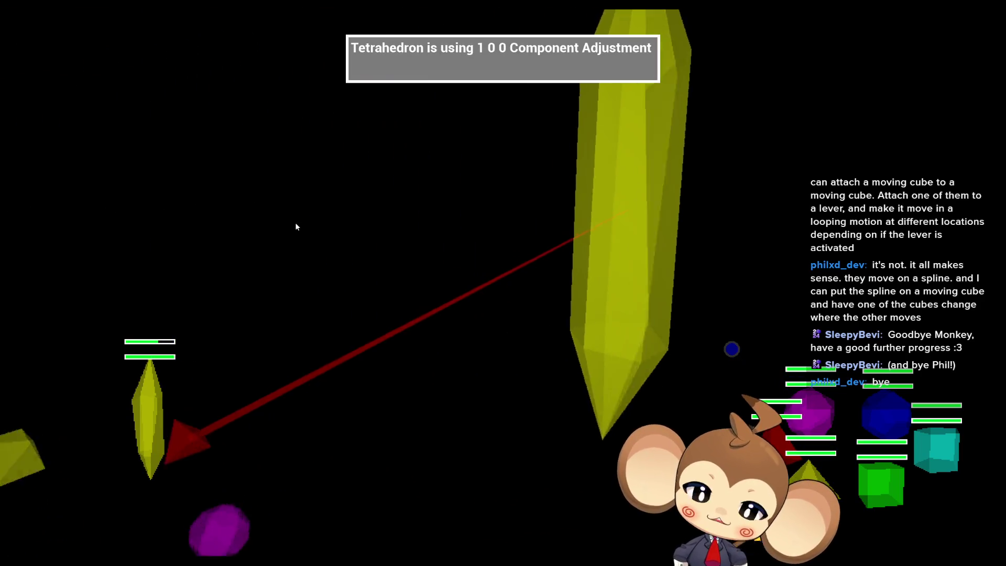
{"action": "key", "text": "F11"}
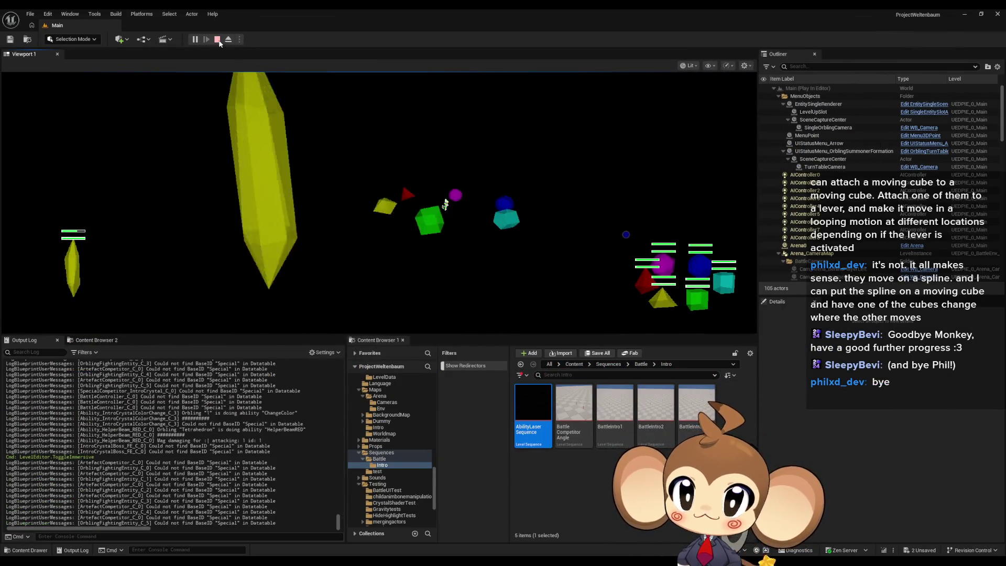
Step: Stop the play session and bring back the BattleController blueprint editor
{"action": "key", "text": "Escape"}
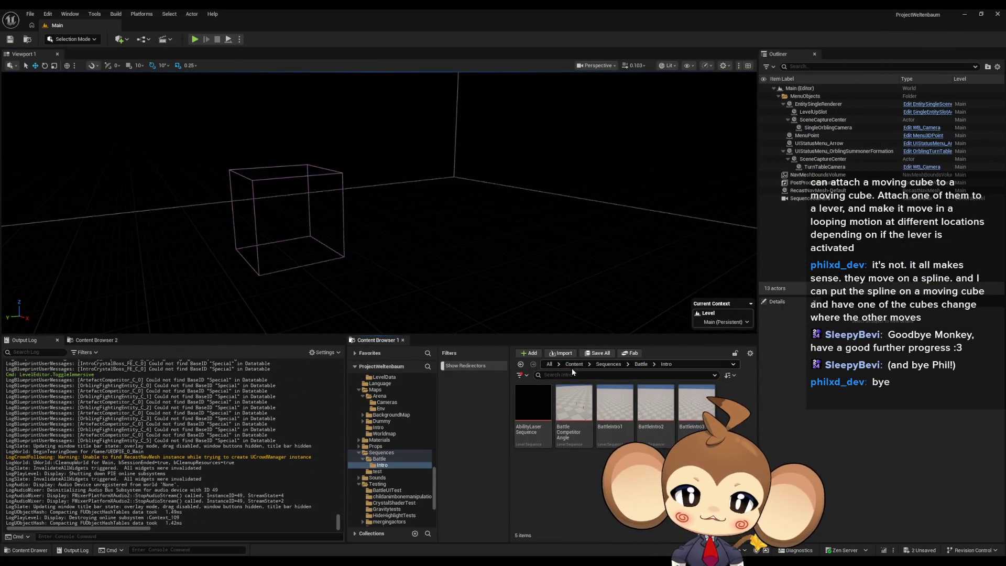
{"action": "left_click", "coordinate": [574, 364]}
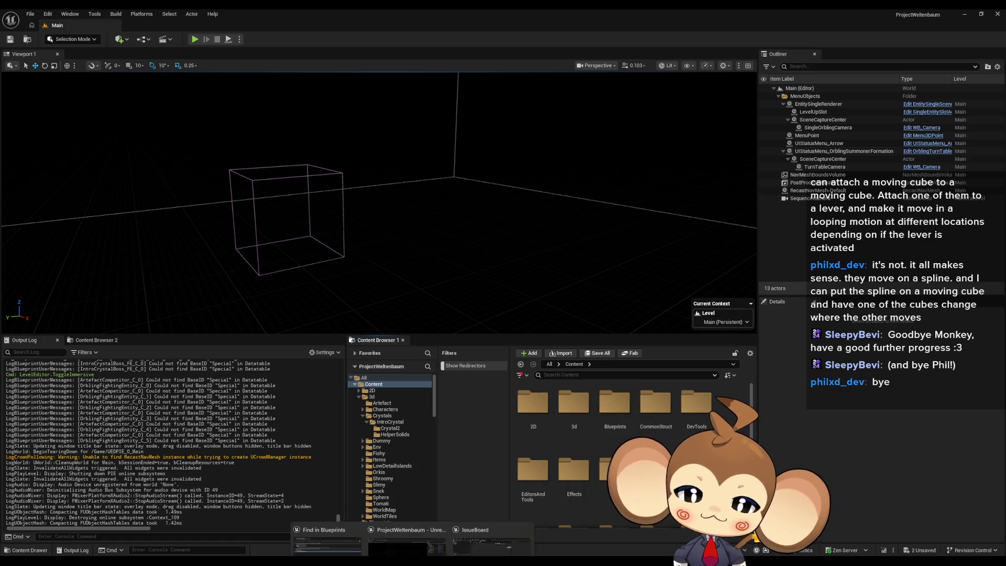
{"action": "left_click", "coordinate": [483, 508]}
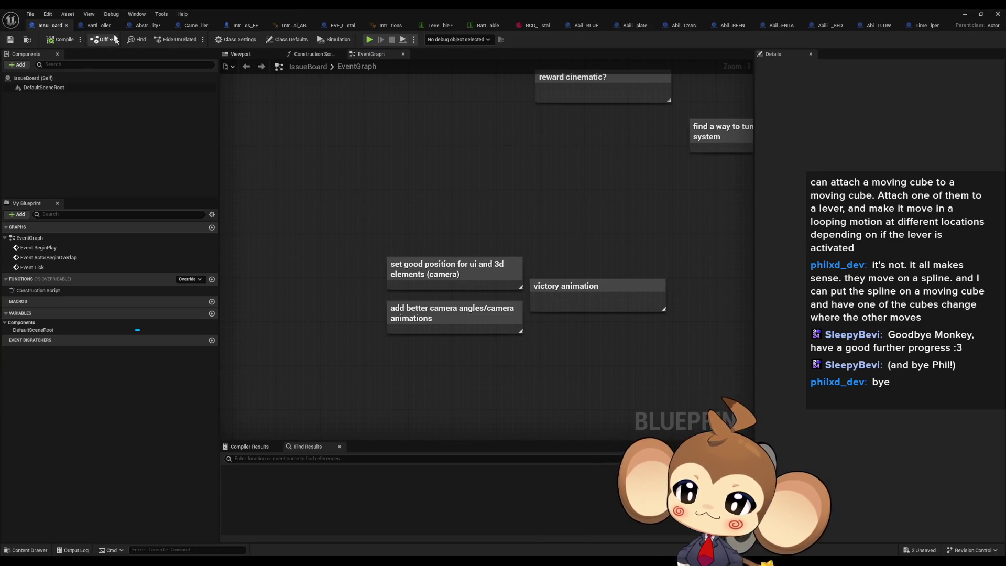
{"action": "left_click", "coordinate": [104, 26]}
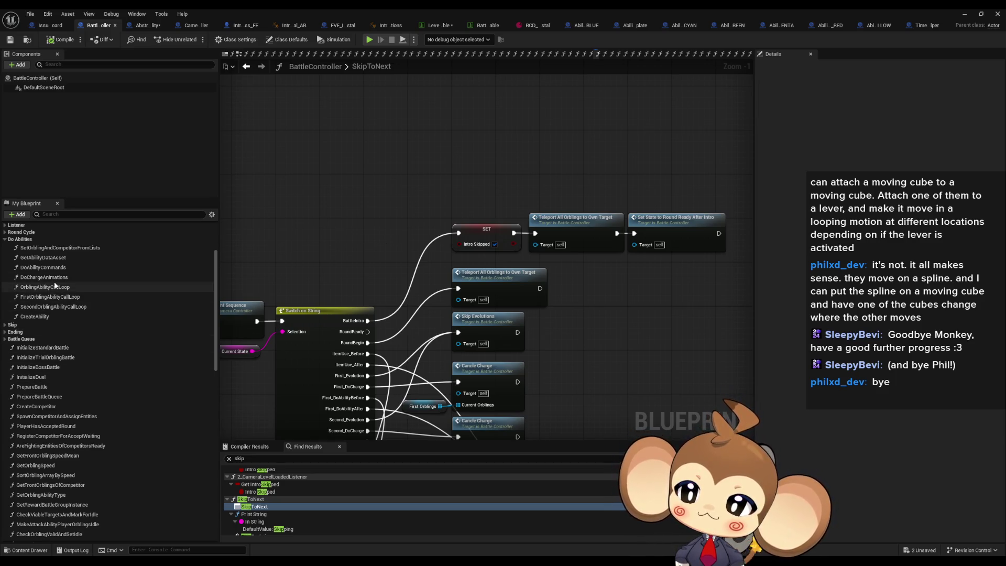
Step: Open FirstOrblingAbilityCallLoop, then drill into the CreateAbility graph showing SpawnActor and Initialize Ability
{"action": "double_click", "coordinate": [53, 297]}
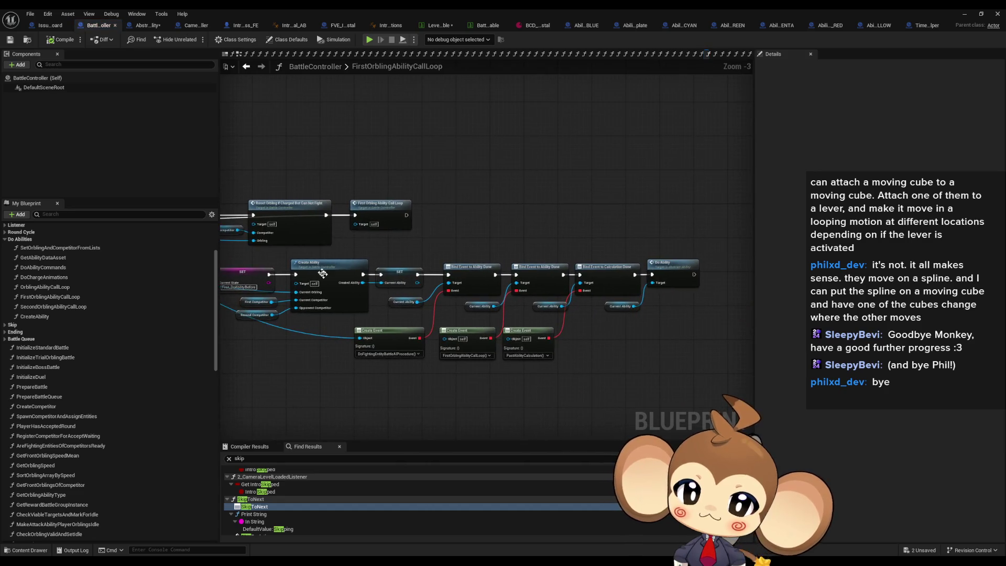
{"action": "scroll", "coordinate": [330, 289], "scroll_direction": "up", "scroll_amount": 3}
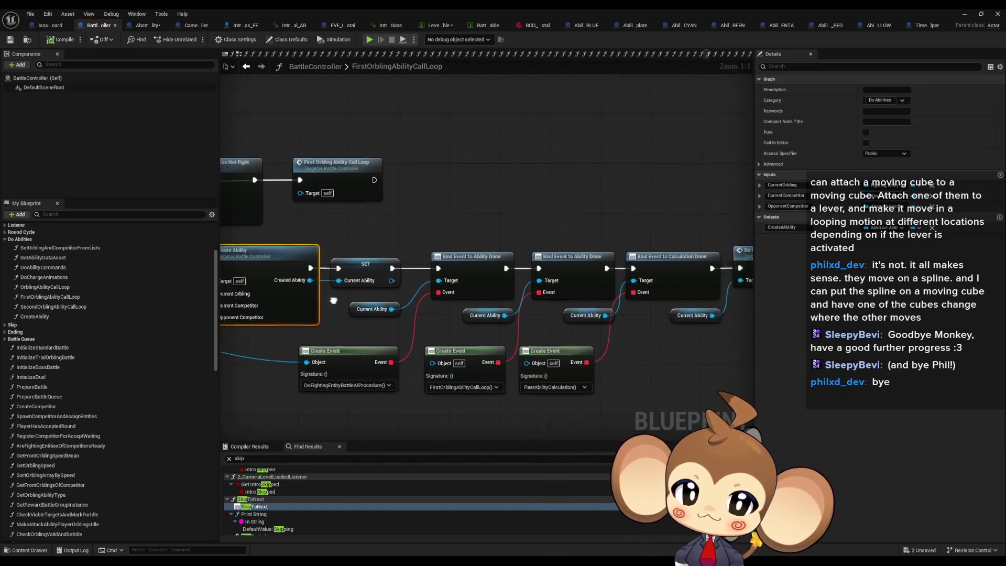
{"action": "mouse_move", "coordinate": [698, 293]}
{"action": "left_mouse_down"}
{"action": "mouse_move", "coordinate": [838, 302]}
{"action": "mouse_move", "coordinate": [823, 309]}
{"action": "mouse_move", "coordinate": [340, 293]}
{"action": "mouse_move", "coordinate": [562, 311]}
{"action": "left_mouse_up"}
{"action": "double_click", "coordinate": [470, 273]}
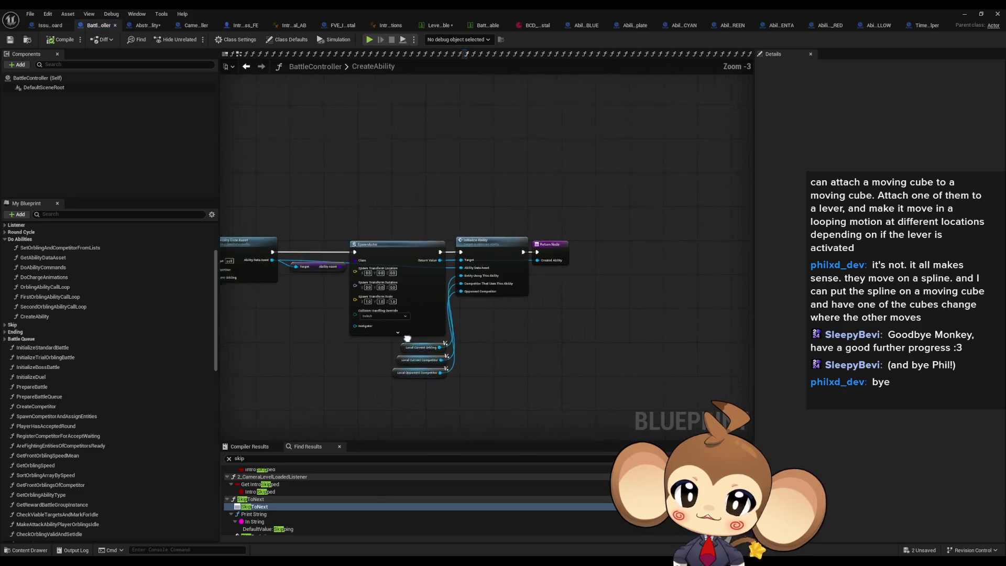
{"action": "left_click_drag", "start_coordinate": [476, 341], "coordinate": [349, 340]}
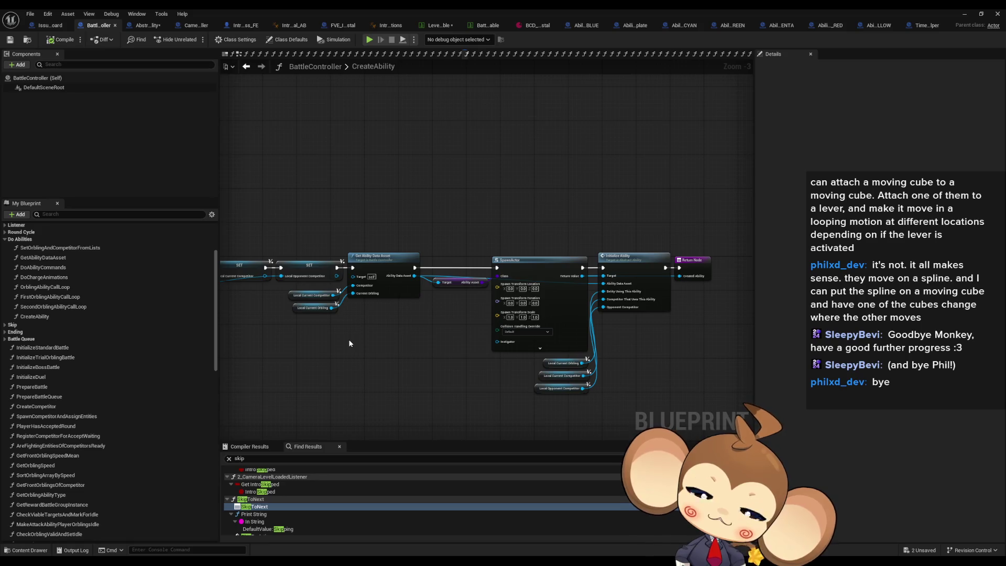
Step: Search the Find Results for 'omit' to list OmitRound references
{"action": "left_click", "coordinate": [245, 458]}
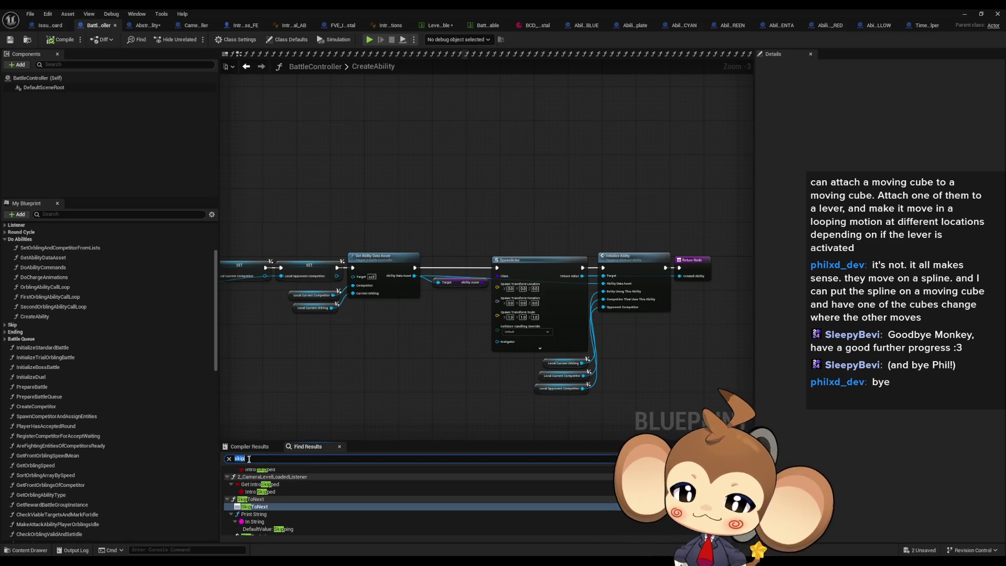
{"action": "type", "text": "omit"}
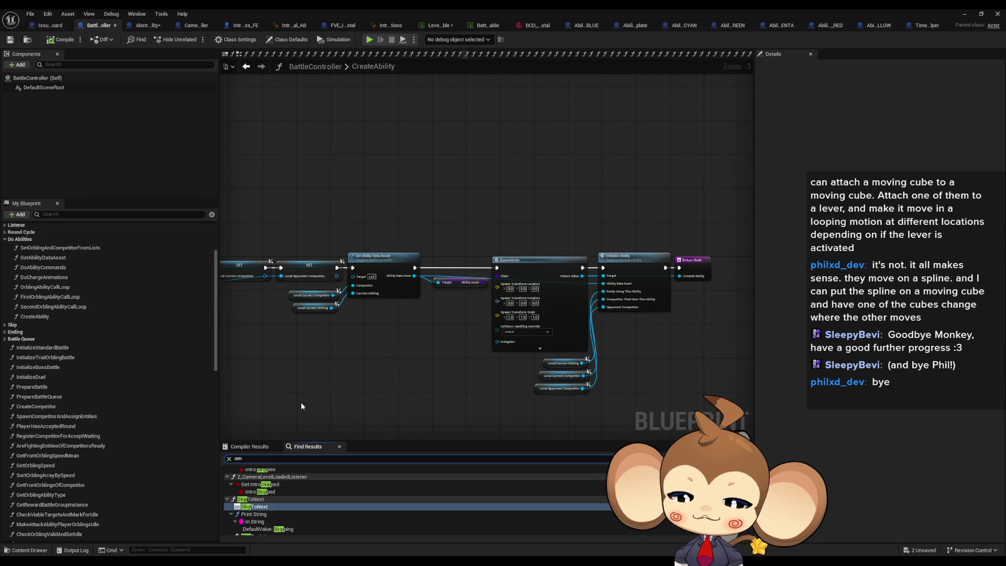
{"action": "key", "text": "Return"}
{"action": "scroll", "coordinate": [277, 509], "scroll_direction": "up", "scroll_amount": 2}
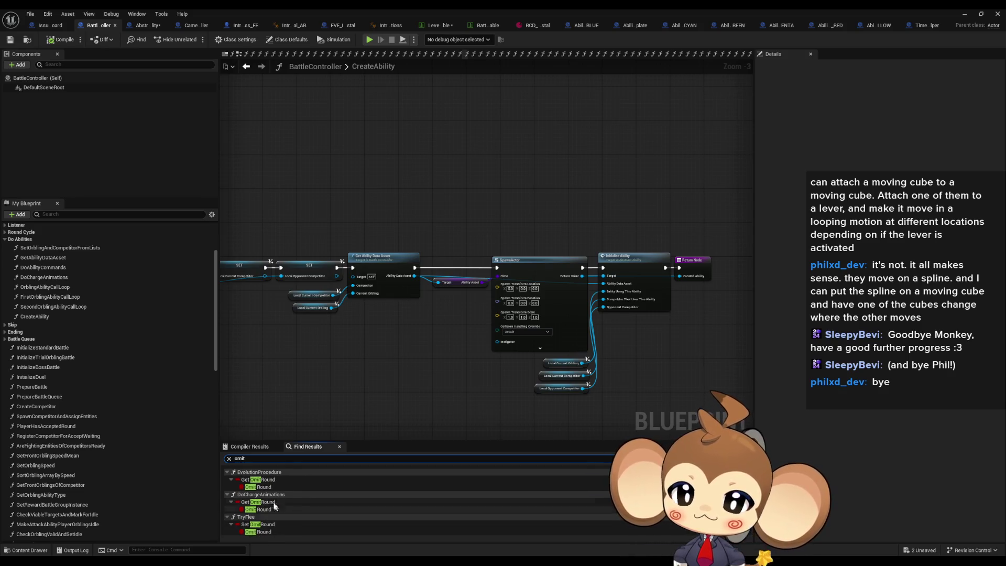
{"action": "scroll", "coordinate": [283, 492], "scroll_direction": "down", "scroll_amount": 1}
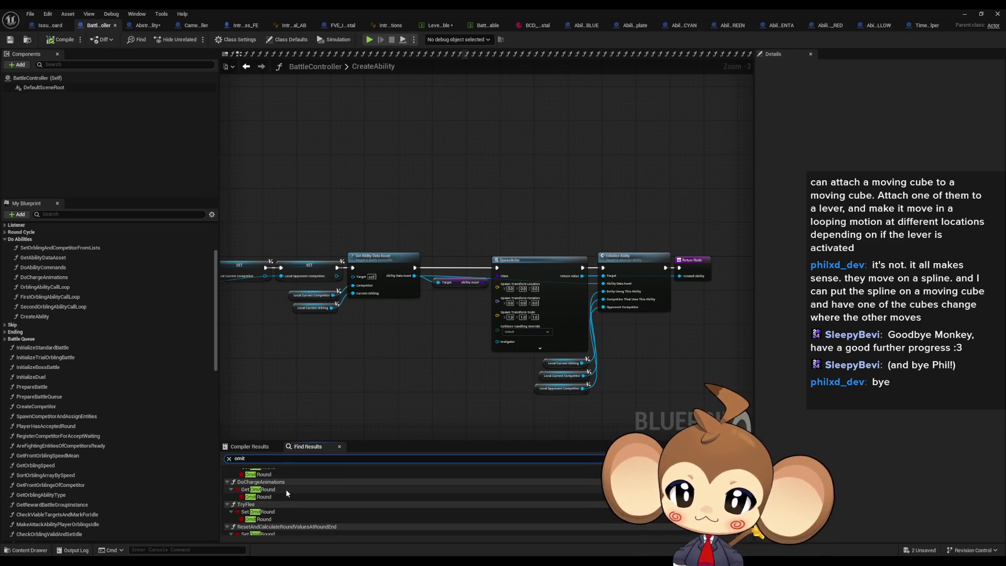
Step: Inspect the TryFlee and round-end OmitRound sets, then view AcceptRound's Switch on Int
{"action": "double_click", "coordinate": [264, 519]}
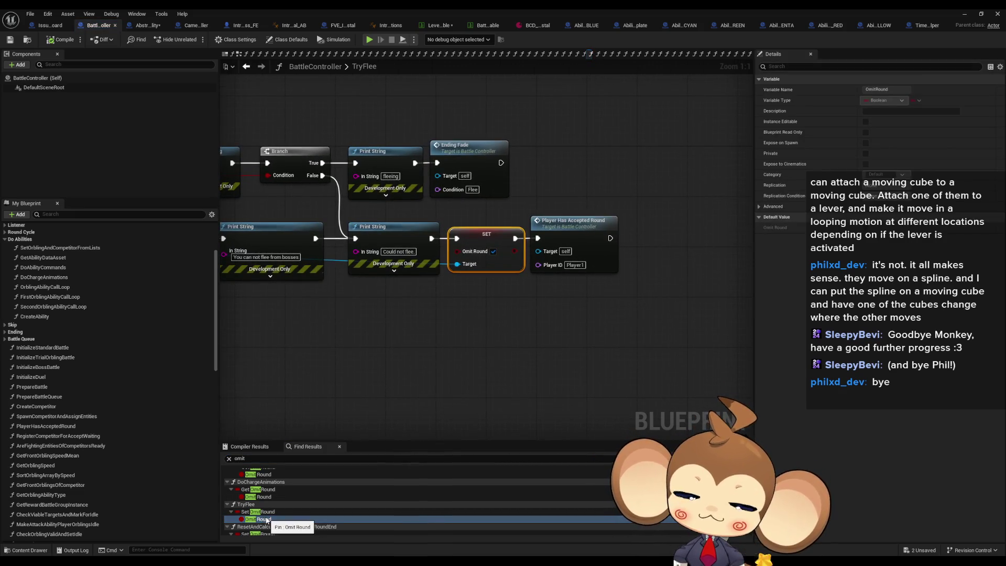
{"action": "scroll", "coordinate": [267, 520], "scroll_direction": "down", "scroll_amount": 1}
{"action": "scroll", "coordinate": [272, 523], "scroll_direction": "down", "scroll_amount": 1}
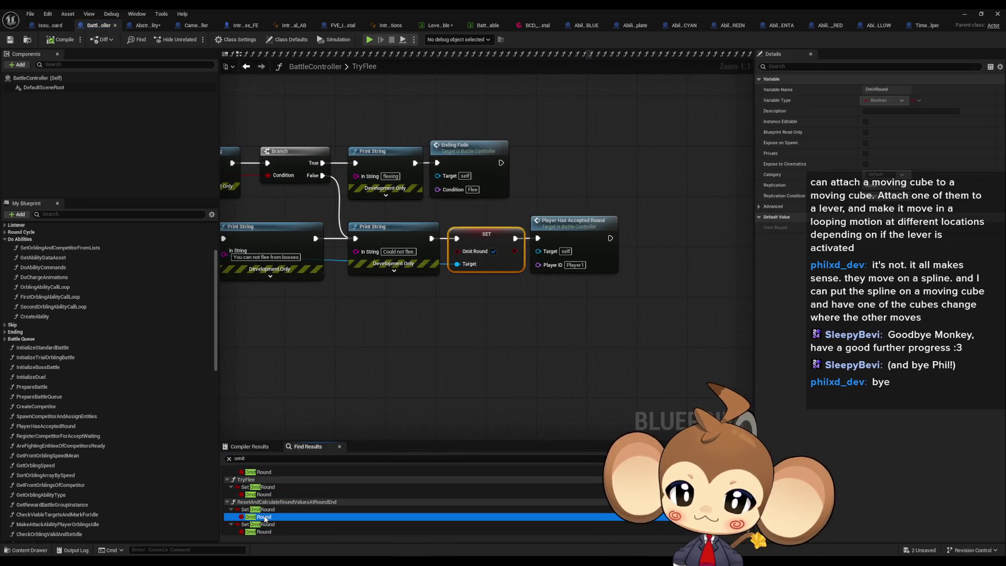
{"action": "double_click", "coordinate": [265, 517]}
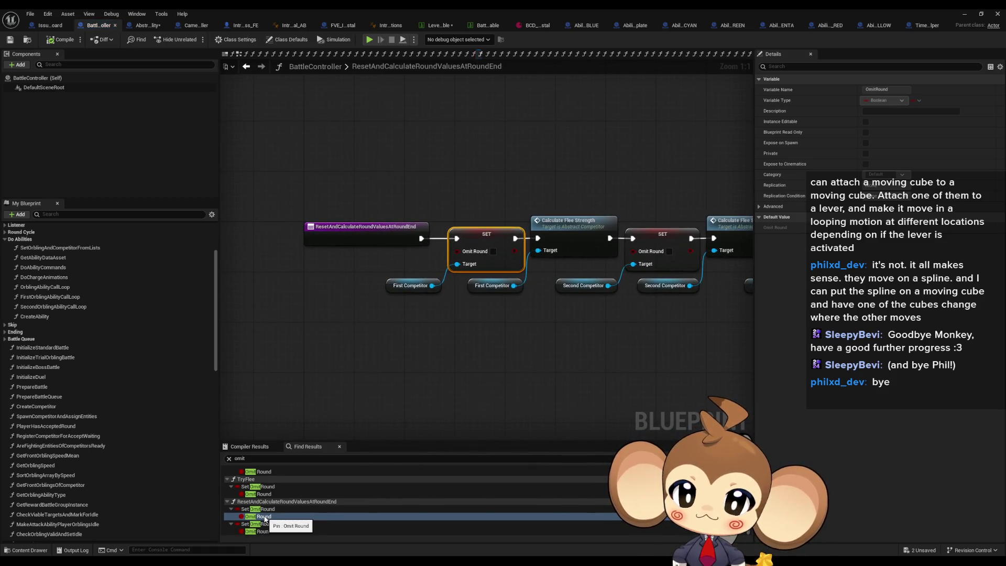
{"action": "double_click", "coordinate": [258, 494]}
{"action": "right_click", "coordinate": [483, 235]}
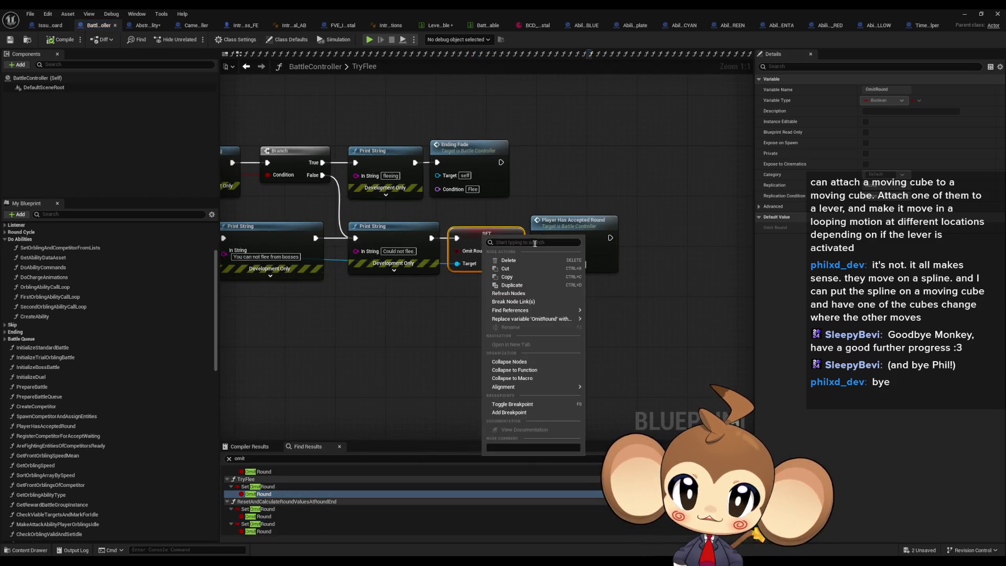
{"action": "left_click", "coordinate": [623, 338]}
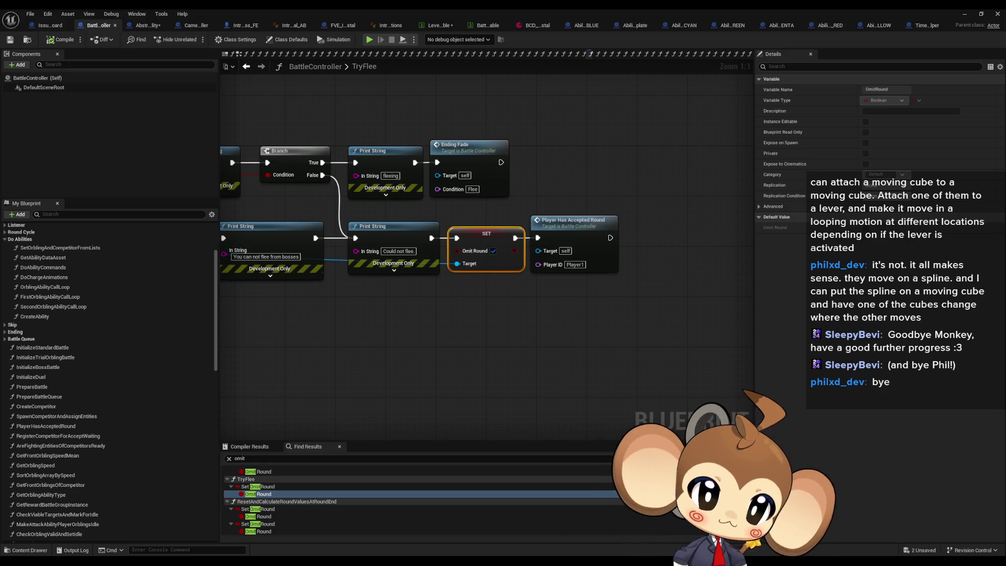
{"action": "left_click_drag", "start_coordinate": [527, 365], "coordinate": [724, 337]}
{"action": "left_click_drag", "start_coordinate": [480, 314], "coordinate": [518, 307]}
Step: Remove Switch on Int execution pins 12 through 7, leaving outputs 1–6
{"action": "left_click_drag", "start_coordinate": [493, 408], "coordinate": [492, 410]}
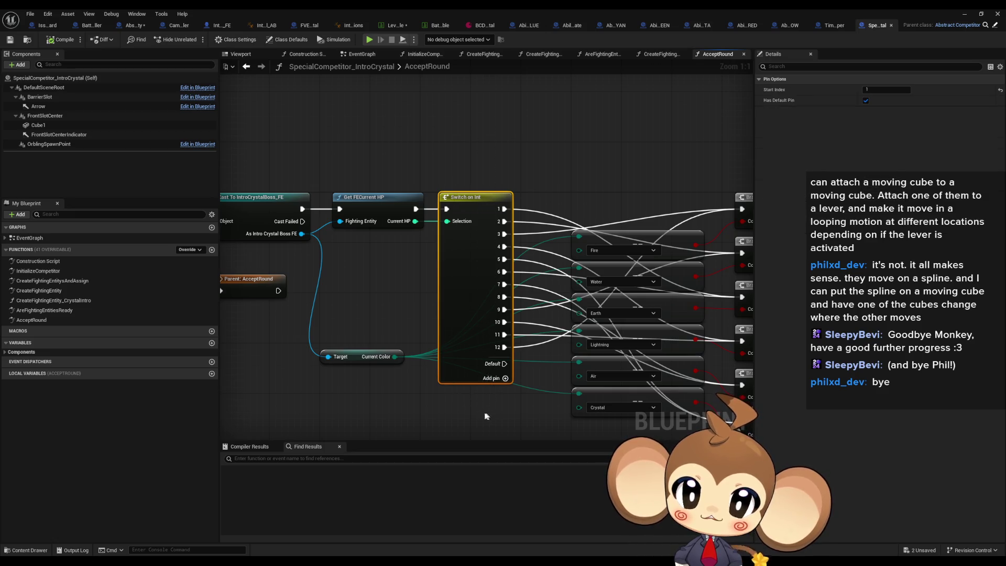
{"action": "mouse_move", "coordinate": [452, 402]}
{"action": "left_mouse_down"}
{"action": "mouse_move", "coordinate": [589, 386]}
{"action": "mouse_move", "coordinate": [348, 364]}
{"action": "left_mouse_up"}
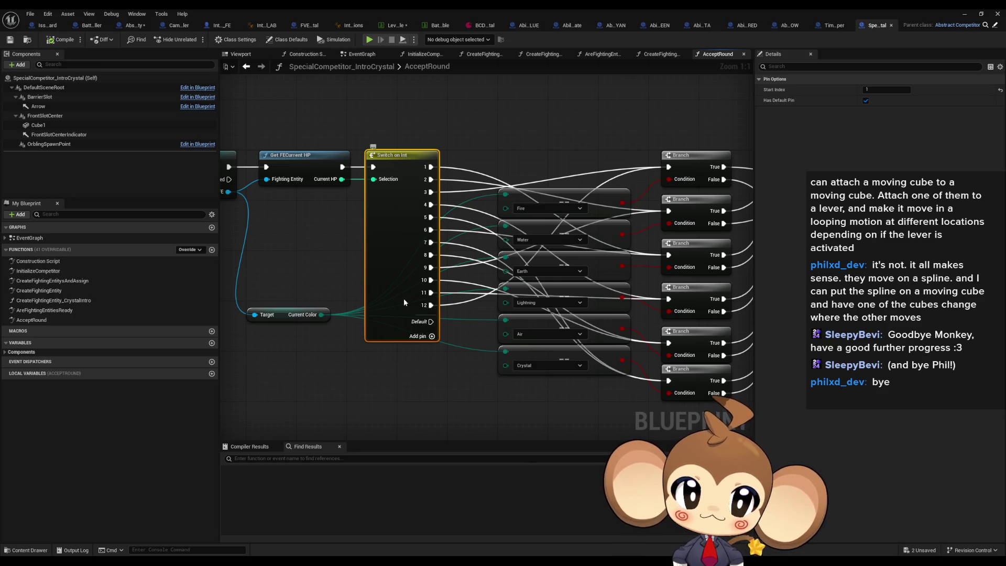
{"action": "right_click", "coordinate": [432, 306]}
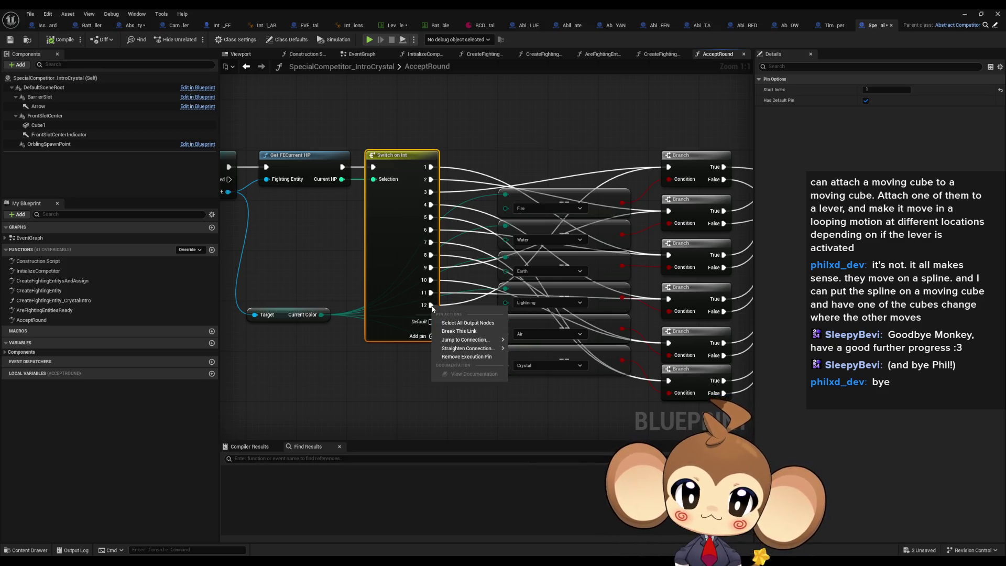
{"action": "left_click", "coordinate": [466, 356]}
{"action": "right_click", "coordinate": [431, 294]}
{"action": "left_click", "coordinate": [466, 344]}
{"action": "right_click", "coordinate": [430, 282]}
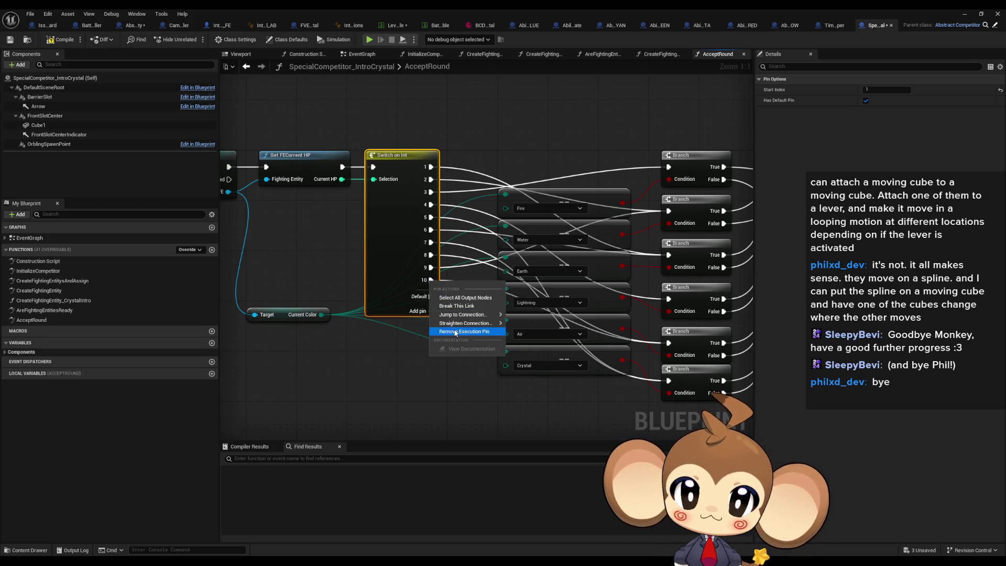
{"action": "left_click", "coordinate": [466, 332]}
{"action": "right_click", "coordinate": [431, 269]}
{"action": "left_click", "coordinate": [466, 319]}
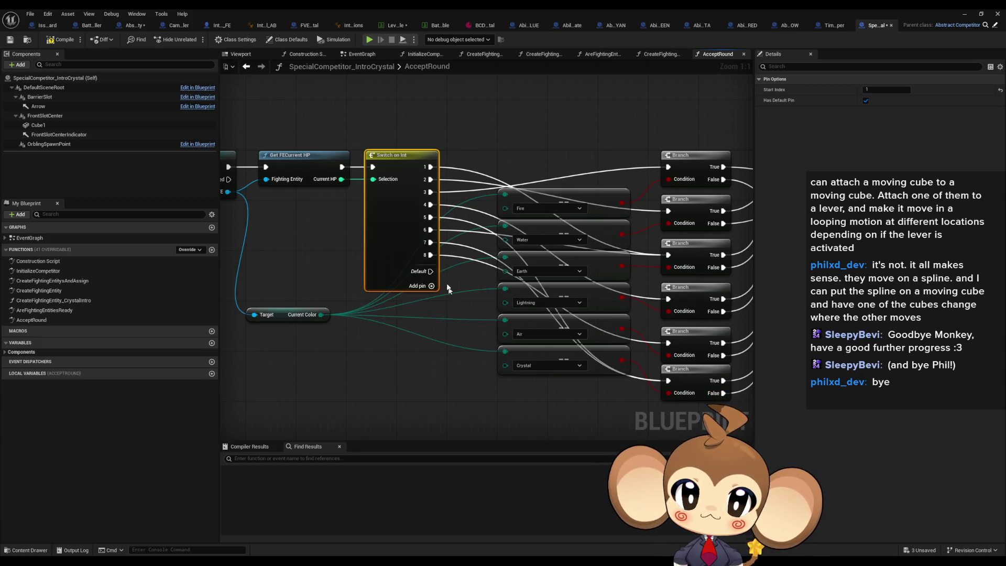
{"action": "right_click", "coordinate": [431, 256]}
{"action": "left_click", "coordinate": [466, 306]}
{"action": "right_click", "coordinate": [431, 243]}
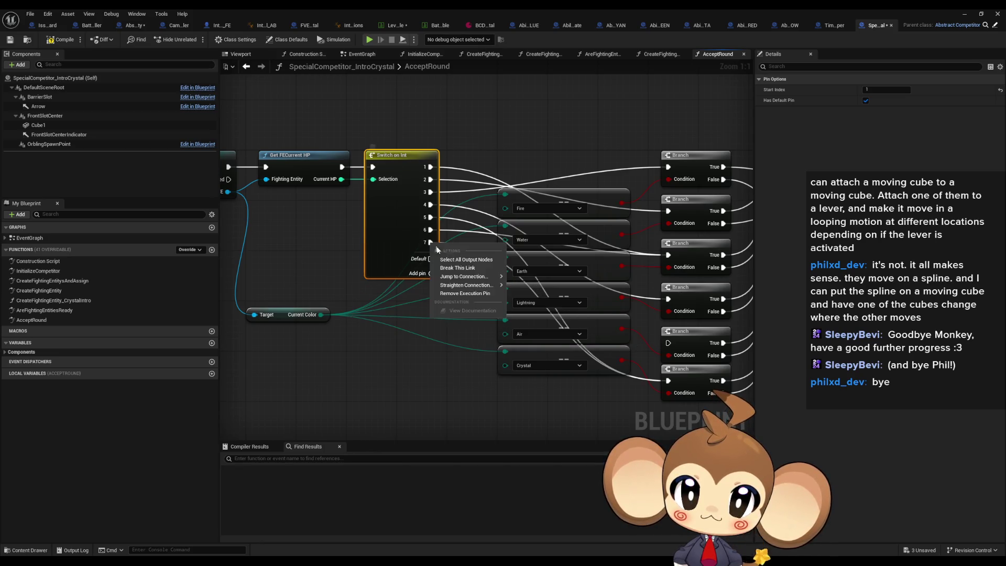
{"action": "left_click", "coordinate": [458, 293]}
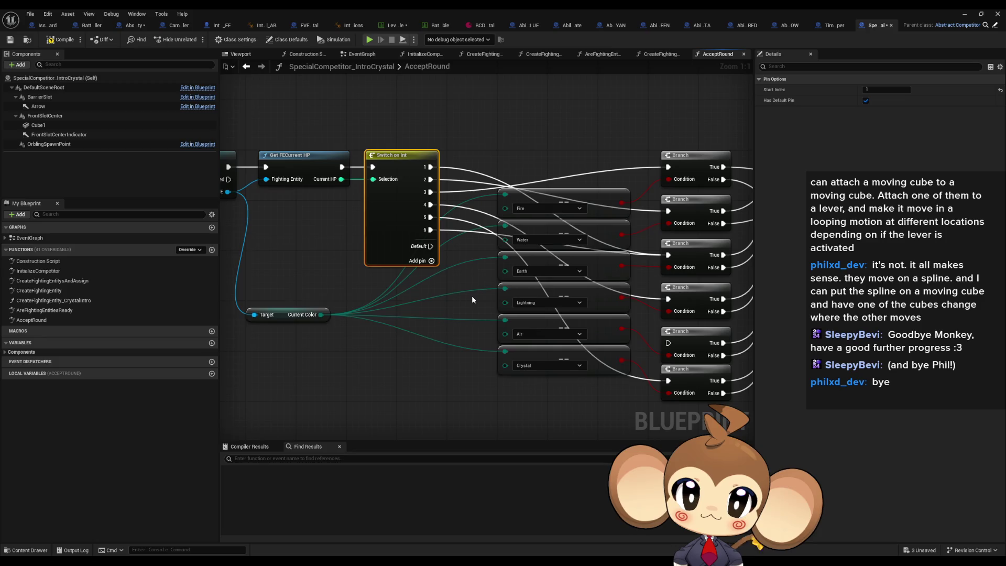
Step: Wire switch outputs 5, 4, 3, 2 and 1 to their matching Branch exec inputs
{"action": "left_click_drag", "start_coordinate": [471, 296], "coordinate": [429, 292]}
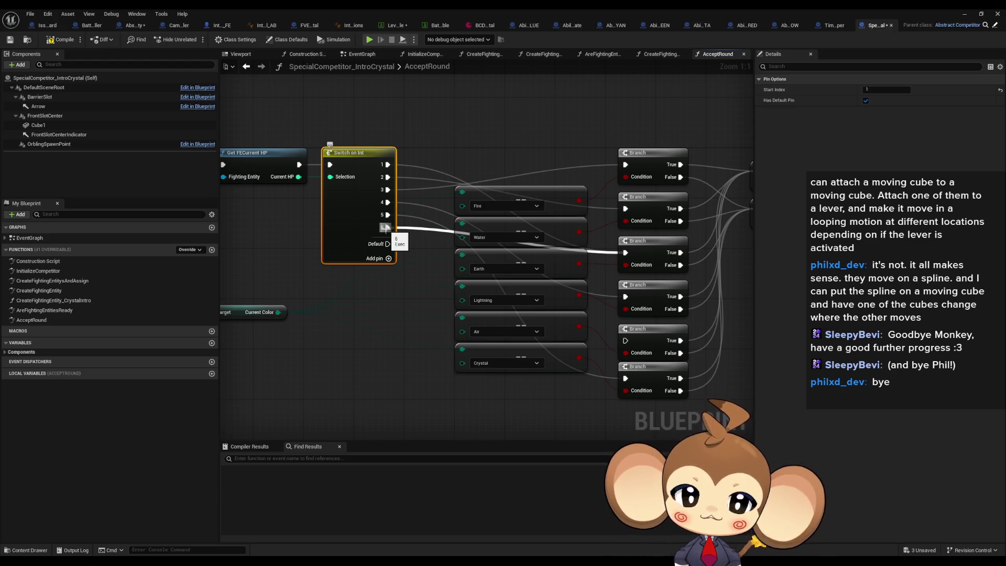
{"action": "left_click_drag", "start_coordinate": [384, 227], "coordinate": [368, 194]}
{"action": "left_click", "coordinate": [630, 181]}
{"action": "mouse_move", "coordinate": [223, 259]}
{"action": "left_mouse_down"}
{"action": "mouse_move", "coordinate": [372, 256]}
{"action": "mouse_move", "coordinate": [377, 230]}
{"action": "mouse_move", "coordinate": [616, 167]}
{"action": "left_mouse_up"}
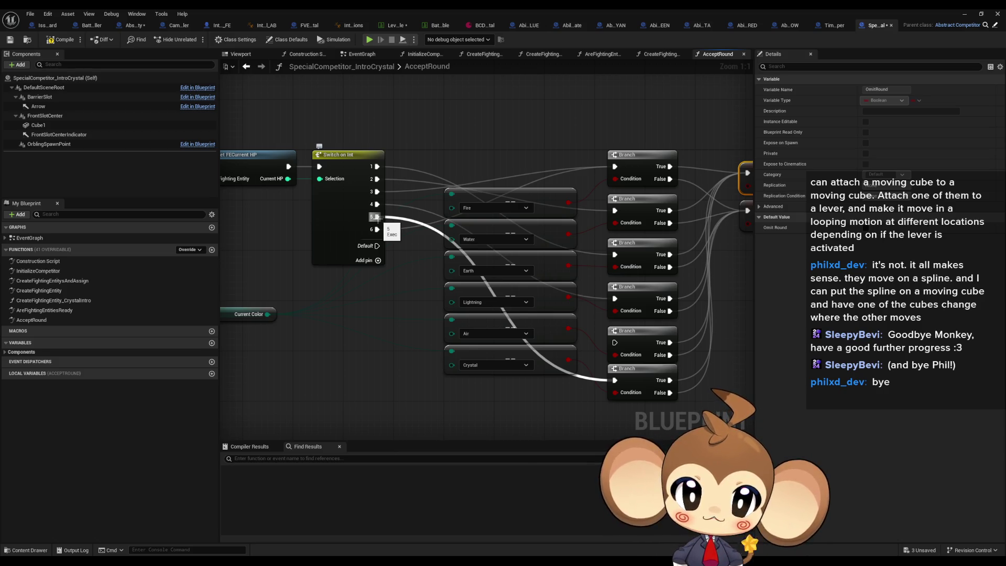
{"action": "mouse_move", "coordinate": [379, 220]}
{"action": "left_mouse_down"}
{"action": "mouse_move", "coordinate": [617, 294]}
{"action": "mouse_move", "coordinate": [619, 344]}
{"action": "left_mouse_up"}
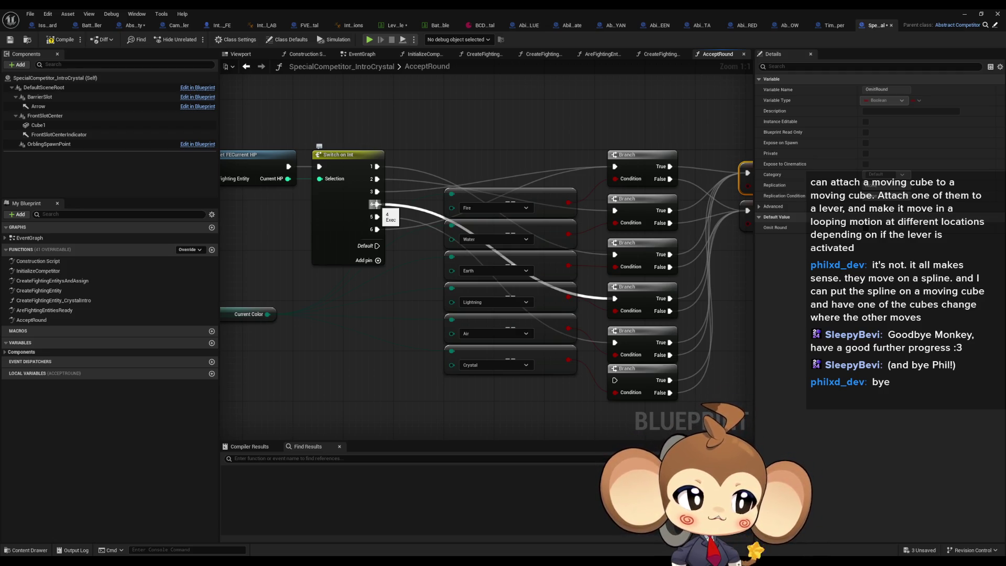
{"action": "left_click_drag", "start_coordinate": [375, 204], "coordinate": [616, 257]}
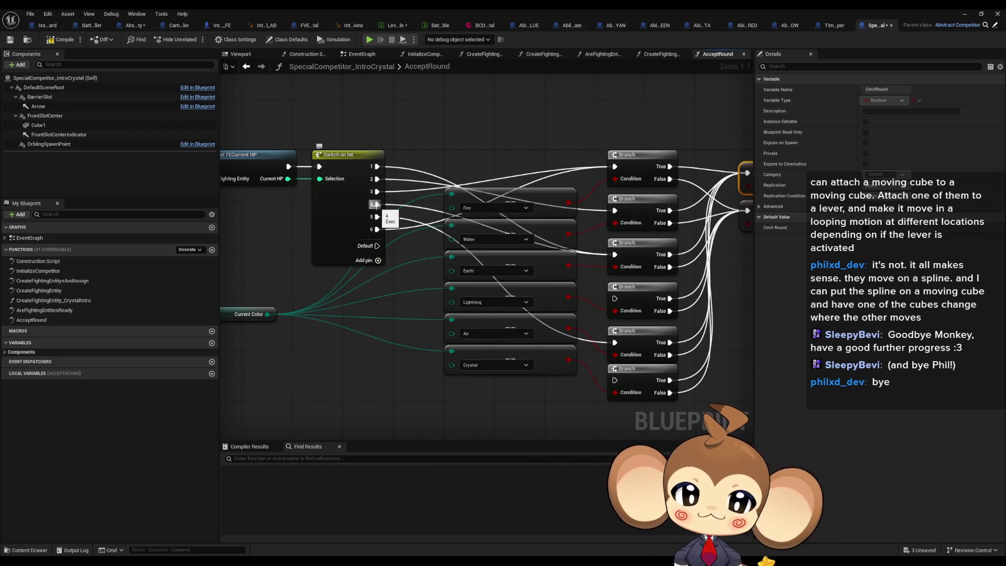
{"action": "mouse_move", "coordinate": [378, 195]}
{"action": "left_mouse_down"}
{"action": "mouse_move", "coordinate": [596, 302]}
{"action": "mouse_move", "coordinate": [616, 299]}
{"action": "left_mouse_up"}
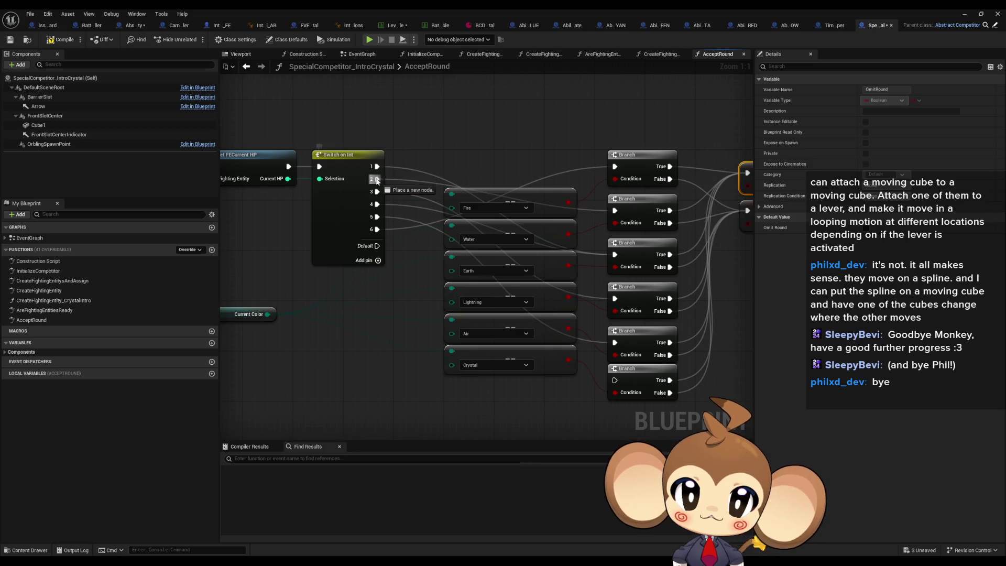
{"action": "mouse_move", "coordinate": [466, 317]}
{"action": "left_mouse_down"}
{"action": "mouse_move", "coordinate": [613, 249]}
{"action": "mouse_move", "coordinate": [624, 214]}
{"action": "mouse_move", "coordinate": [615, 211]}
{"action": "left_mouse_up"}
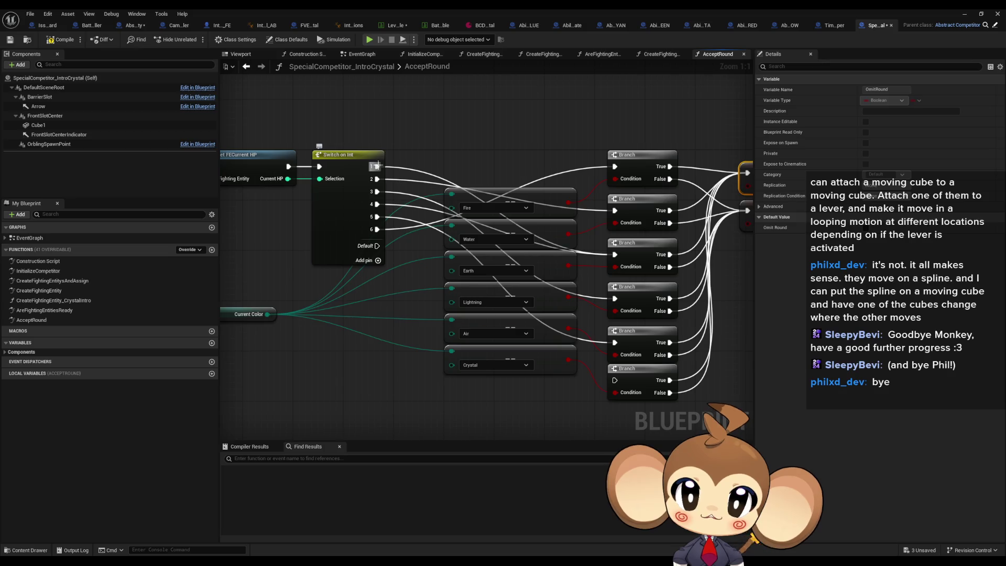
{"action": "left_click_drag", "start_coordinate": [587, 358], "coordinate": [615, 380]}
Step: Compile the IntroCrystal blueprint, then Play in the level editor and go F11 full screen
{"action": "left_click", "coordinate": [525, 401]}
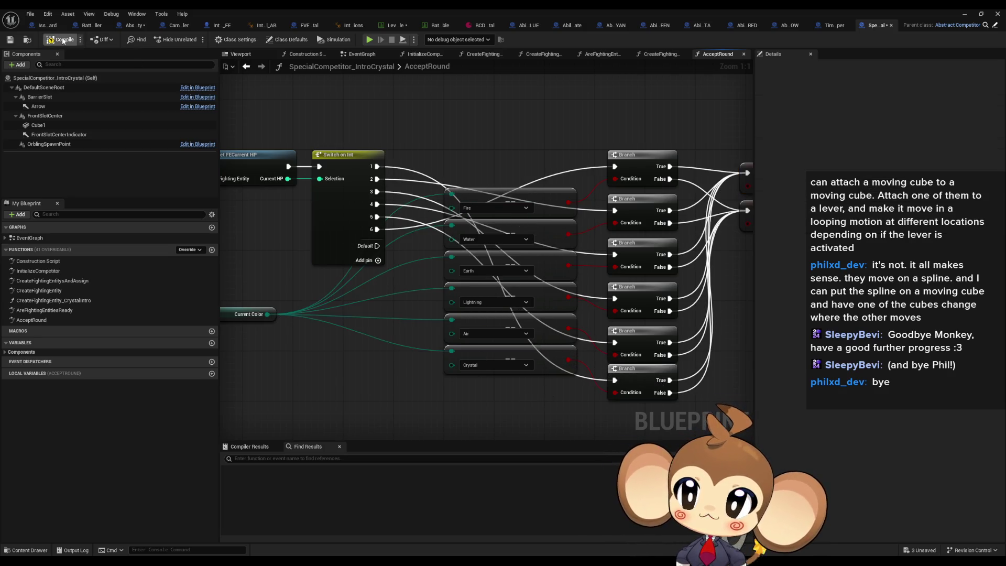
{"action": "left_click", "coordinate": [972, 14]}
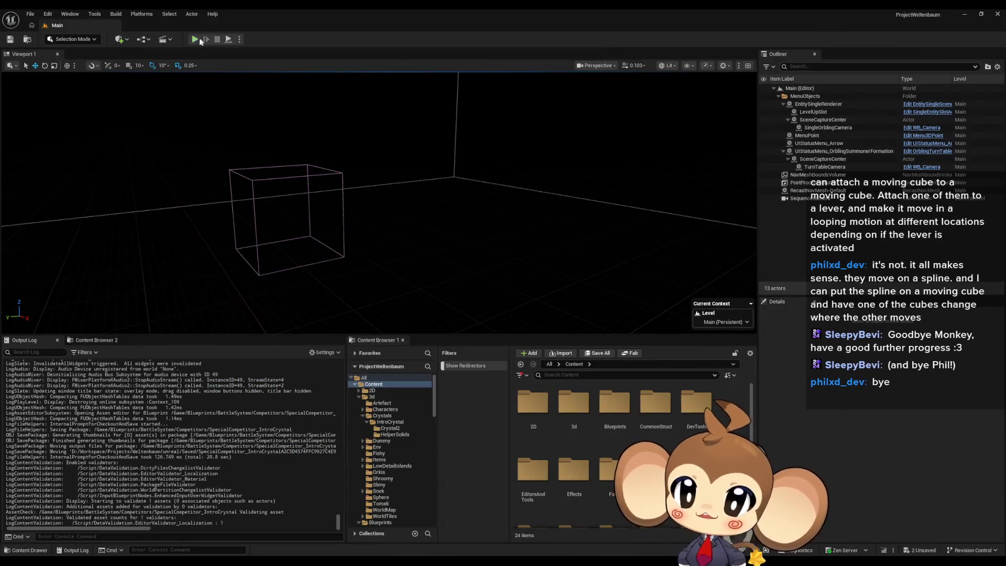
{"action": "left_click", "coordinate": [201, 41]}
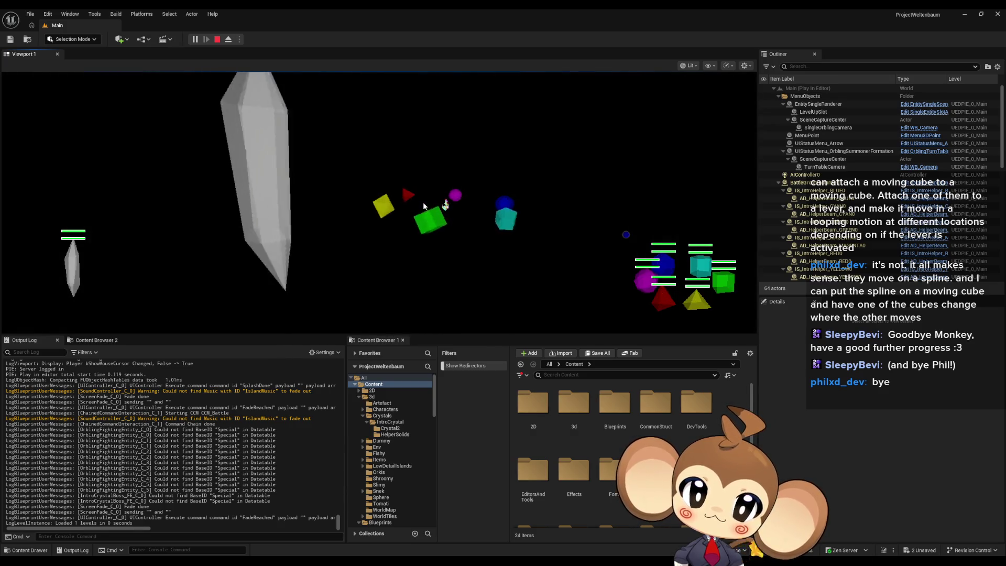
{"action": "key", "text": "F11"}
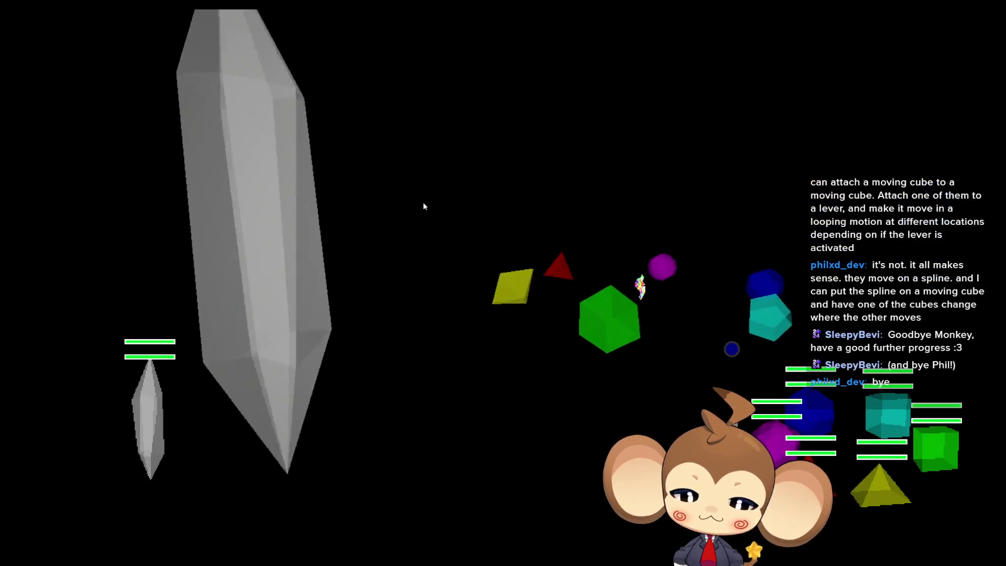
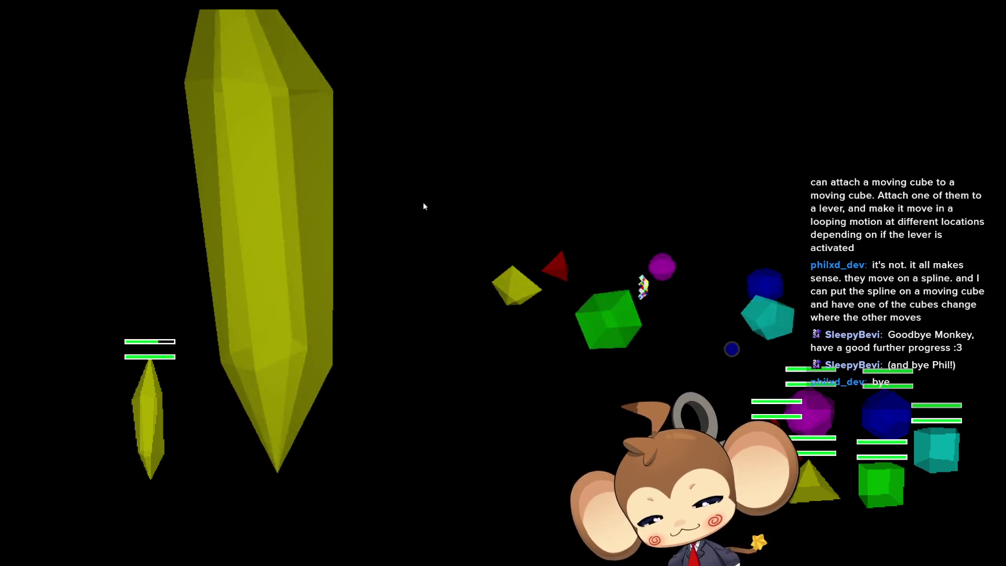
Step: Leave the fullscreen game and end the Play-In-Editor session to return to the Main level
{"action": "key", "text": "F11"}
{"action": "key", "text": "Escape"}
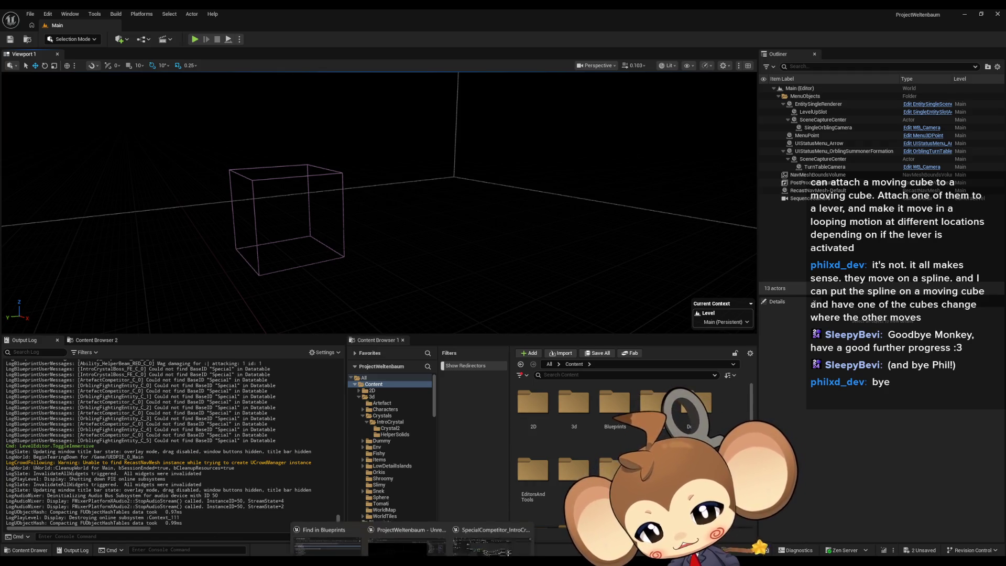
Step: Switch to the BattleController blueprint and open TriggerBattleEnd from the Ending function group
{"action": "left_click", "coordinate": [504, 531]}
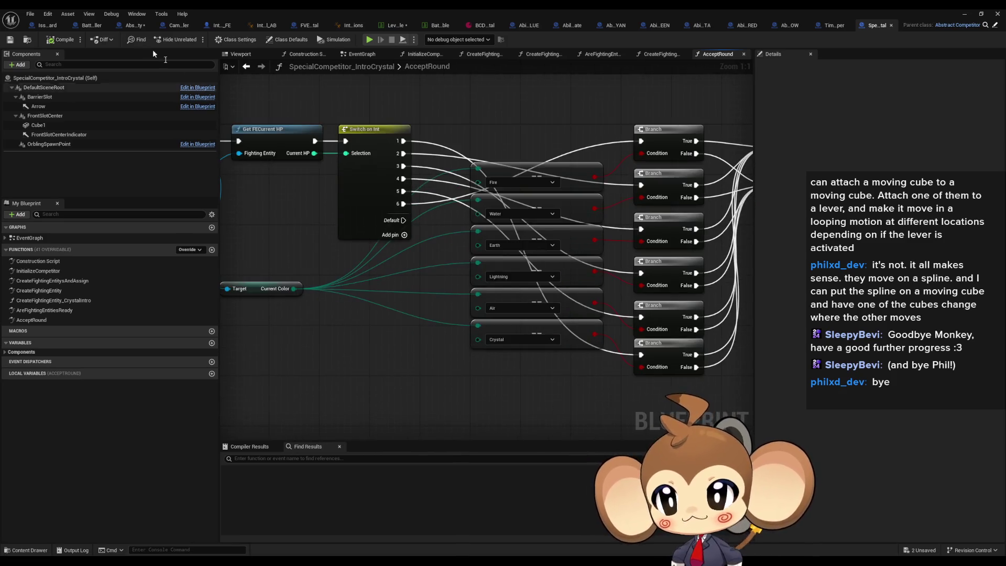
{"action": "left_click", "coordinate": [92, 26]}
{"action": "left_click", "coordinate": [435, 319]}
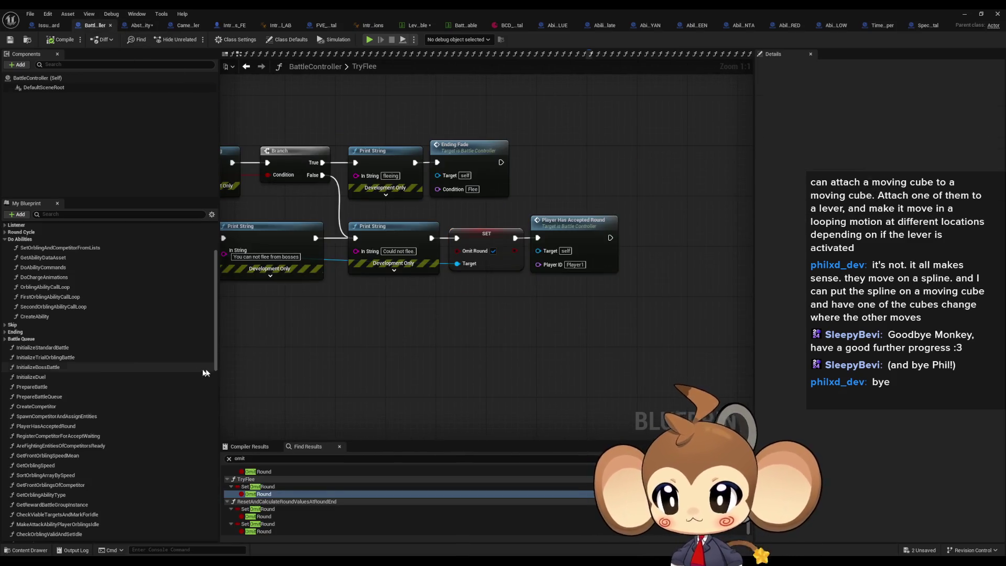
{"action": "left_click", "coordinate": [10, 332]}
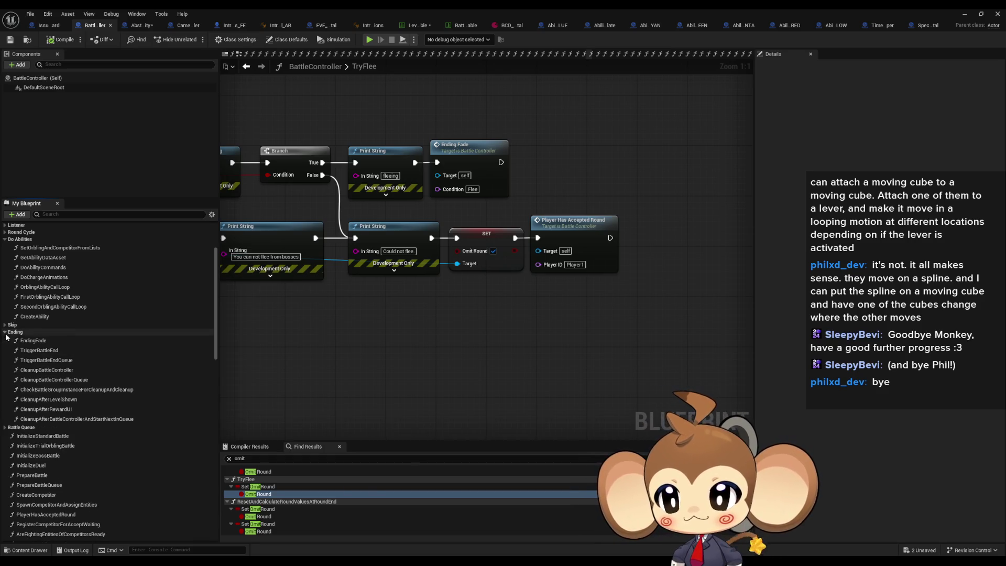
{"action": "left_click", "coordinate": [50, 351]}
{"action": "double_click", "coordinate": [49, 354]}
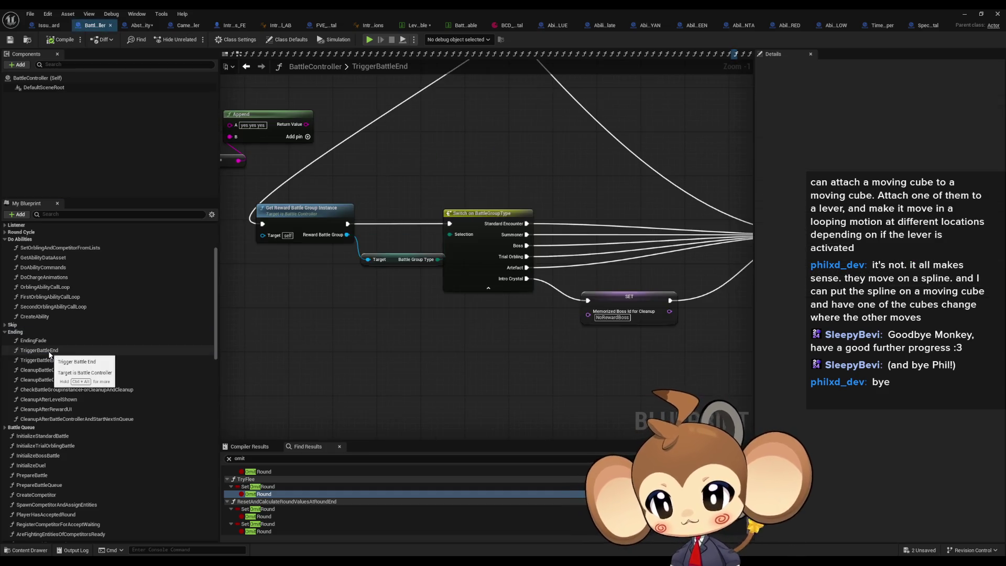
Step: Open the EndingFade function graph from TriggerBattleEnd's Switch on Name node and bring up its actions
{"action": "scroll", "coordinate": [435, 361], "scroll_direction": "down", "scroll_amount": 5}
{"action": "scroll", "coordinate": [330, 324], "scroll_direction": "up", "scroll_amount": 6}
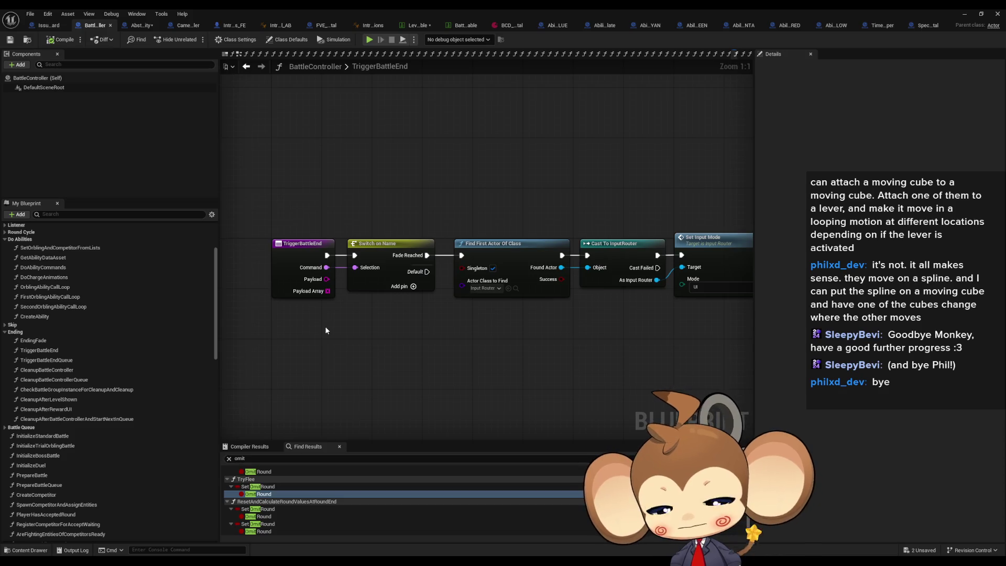
{"action": "left_click_drag", "start_coordinate": [398, 212], "coordinate": [418, 353]}
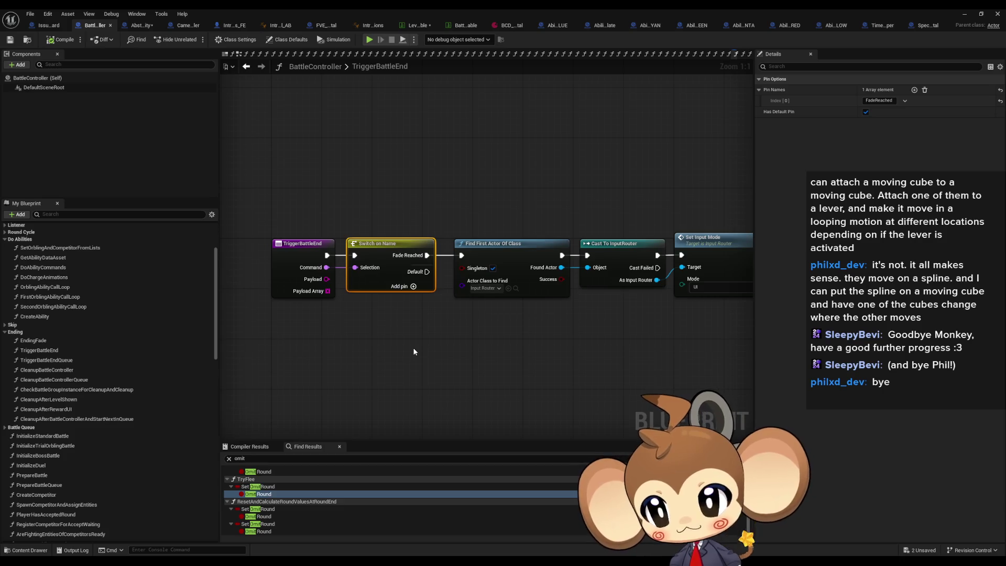
{"action": "double_click", "coordinate": [79, 341]}
{"action": "scroll", "coordinate": [549, 318], "scroll_direction": "down", "scroll_amount": 3}
{"action": "scroll", "coordinate": [604, 351], "scroll_direction": "up", "scroll_amount": 5}
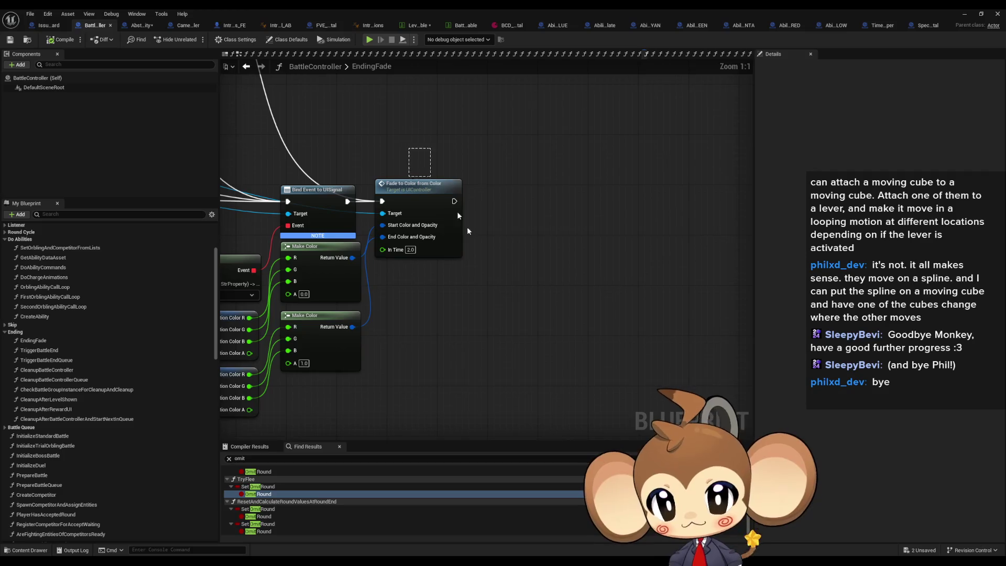
{"action": "scroll", "coordinate": [452, 206], "scroll_direction": "down", "scroll_amount": 4}
{"action": "scroll", "coordinate": [517, 253], "scroll_direction": "up", "scroll_amount": 3}
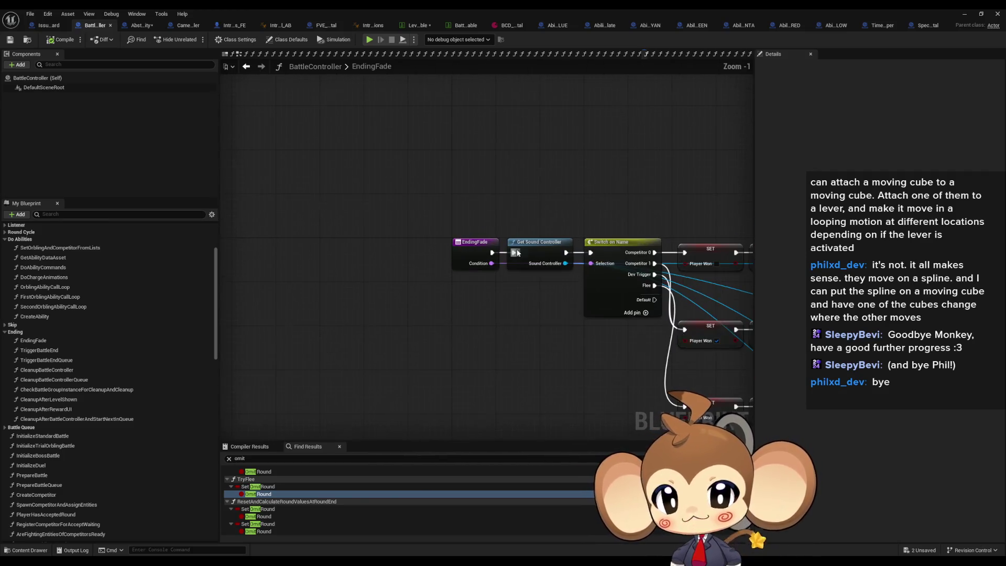
{"action": "scroll", "coordinate": [555, 332], "scroll_direction": "up", "scroll_amount": 1}
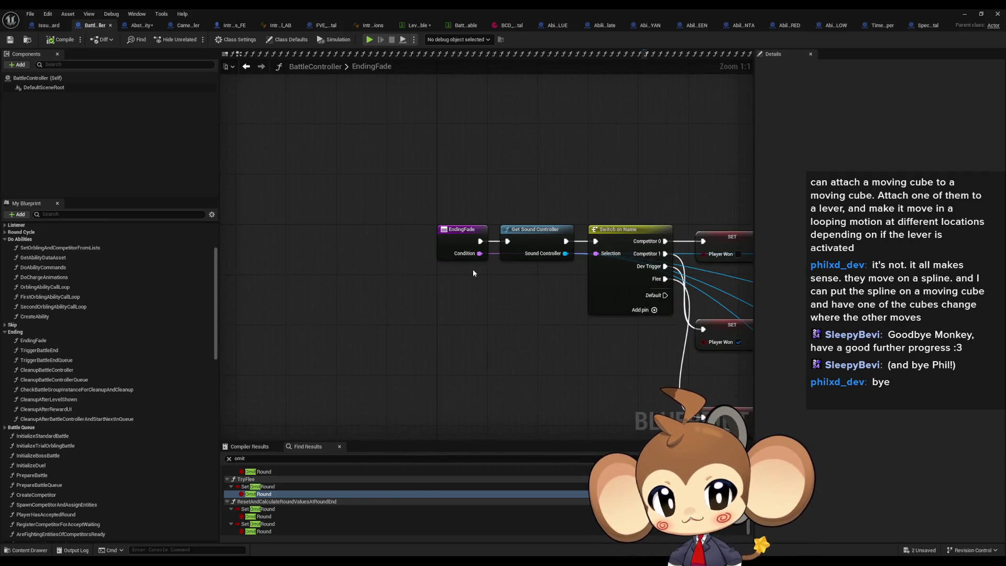
{"action": "right_click", "coordinate": [466, 241]}
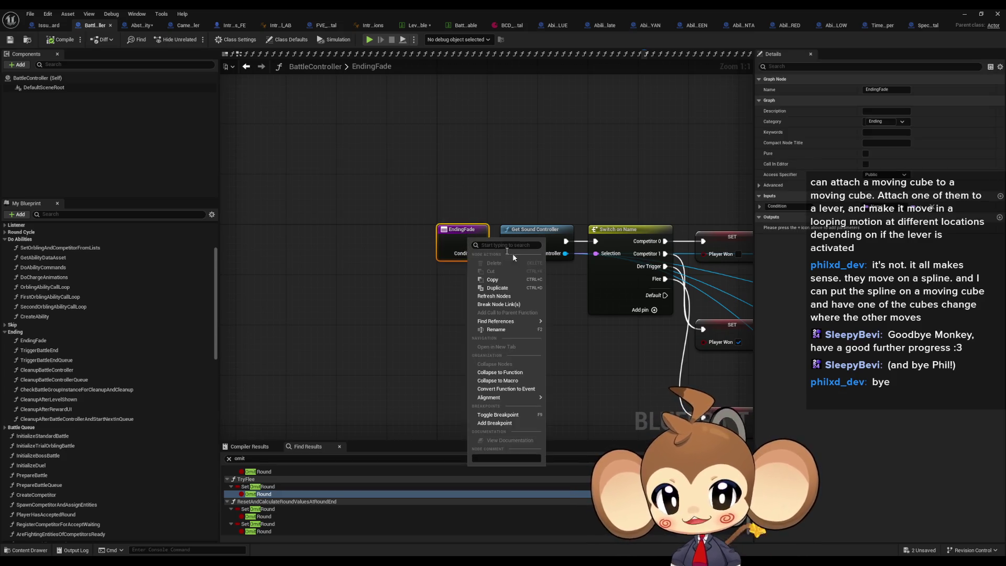
Step: Find all EndingFade references (By Class Member, All) and jump to the GiveUp call in BattleUI's EventGraph
{"action": "mouse_move", "coordinate": [509, 321]}
{"action": "left_click", "coordinate": [572, 349]}
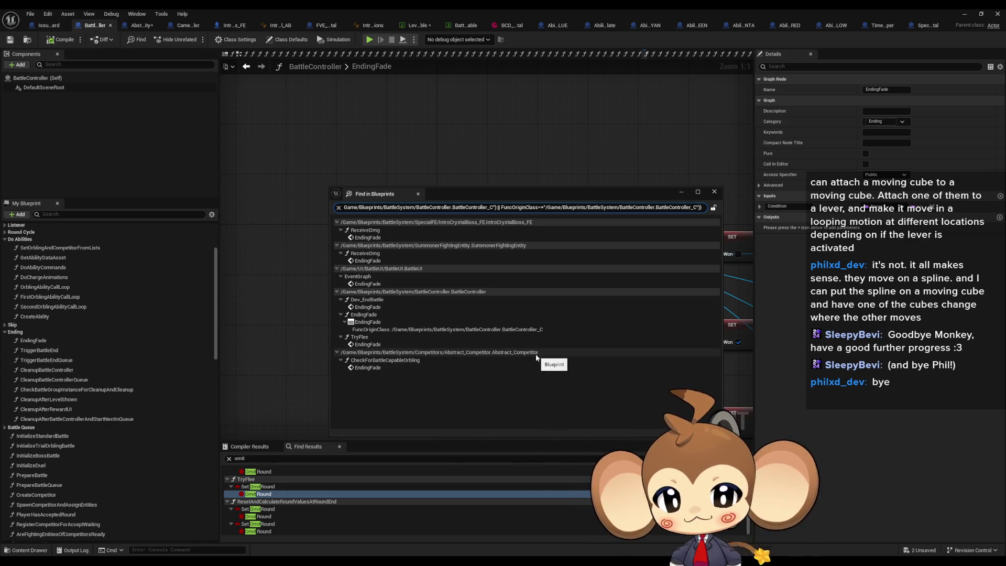
{"action": "left_click", "coordinate": [380, 361]}
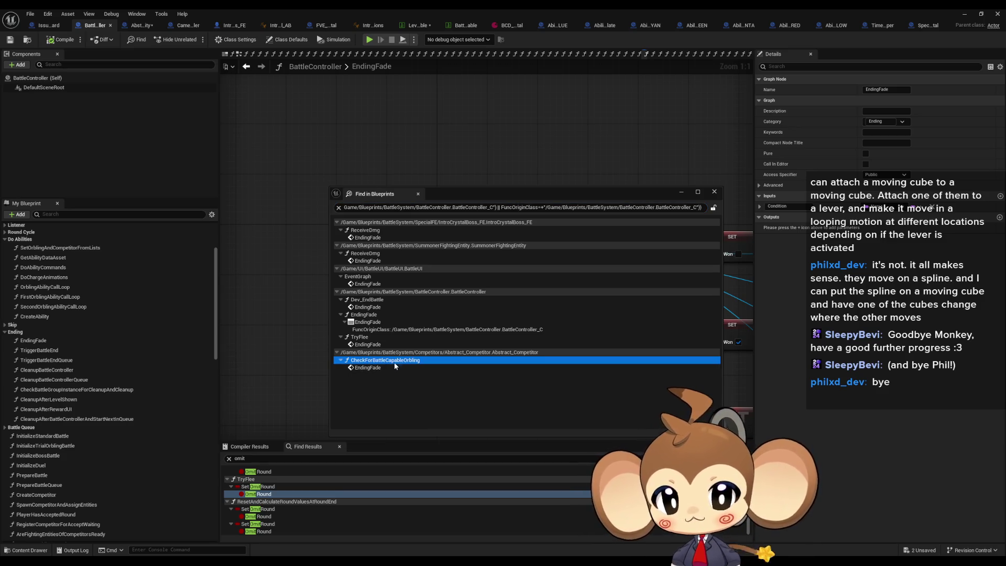
{"action": "left_click", "coordinate": [373, 284]}
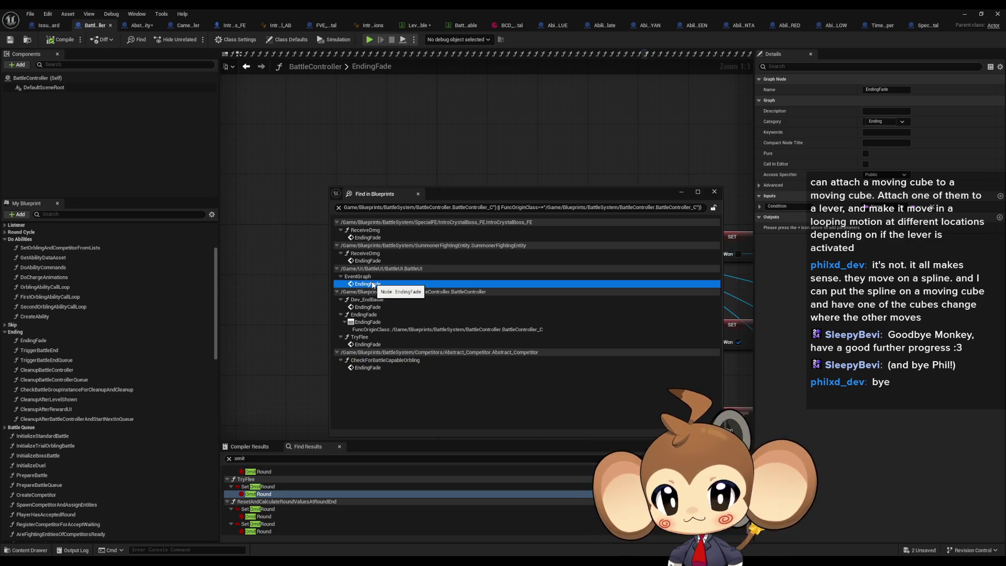
{"action": "left_click", "coordinate": [418, 194]}
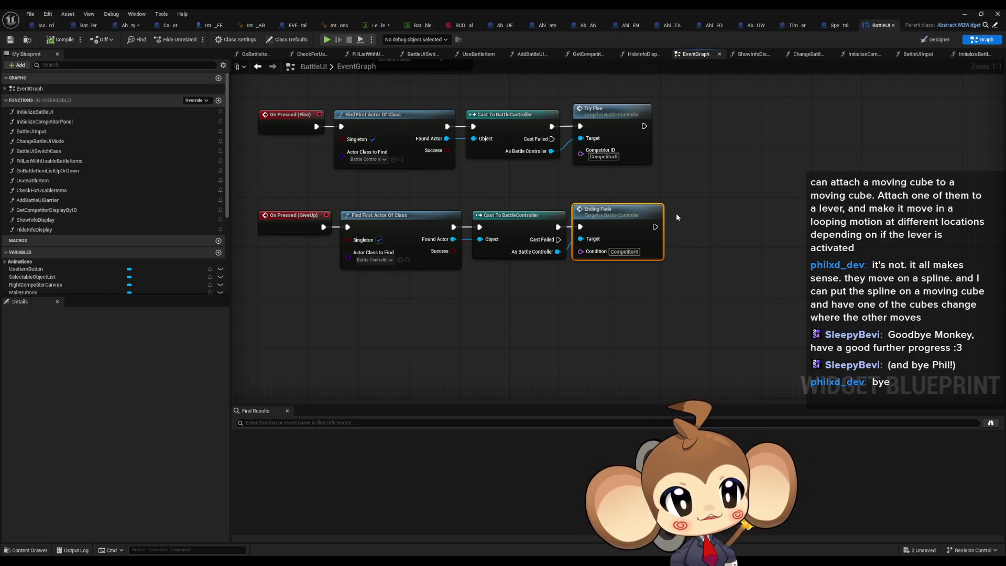
Step: Jump from BattleUI's Ending Fade node into its definition and review the Switch on Name and Player Won branches
{"action": "double_click", "coordinate": [615, 232]}
{"action": "scroll", "coordinate": [611, 340], "scroll_direction": "down", "scroll_amount": 5}
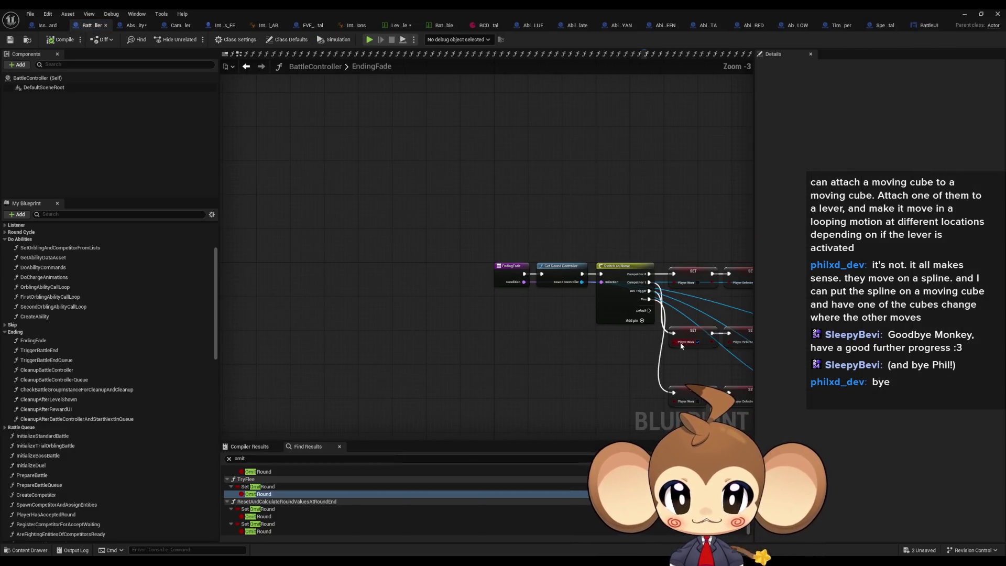
{"action": "mouse_move", "coordinate": [256, 164]}
{"action": "left_mouse_down"}
{"action": "mouse_move", "coordinate": [524, 315]}
{"action": "mouse_move", "coordinate": [738, 411]}
{"action": "mouse_move", "coordinate": [721, 406]}
{"action": "left_mouse_up"}
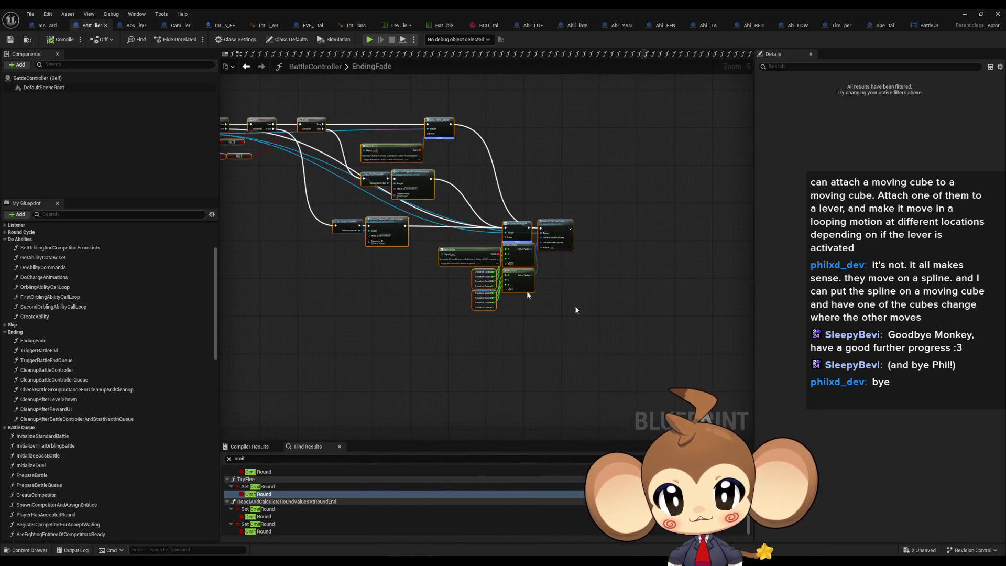
{"action": "left_click_drag", "start_coordinate": [407, 249], "coordinate": [493, 309]}
{"action": "scroll", "coordinate": [427, 207], "scroll_direction": "up", "scroll_amount": 5}
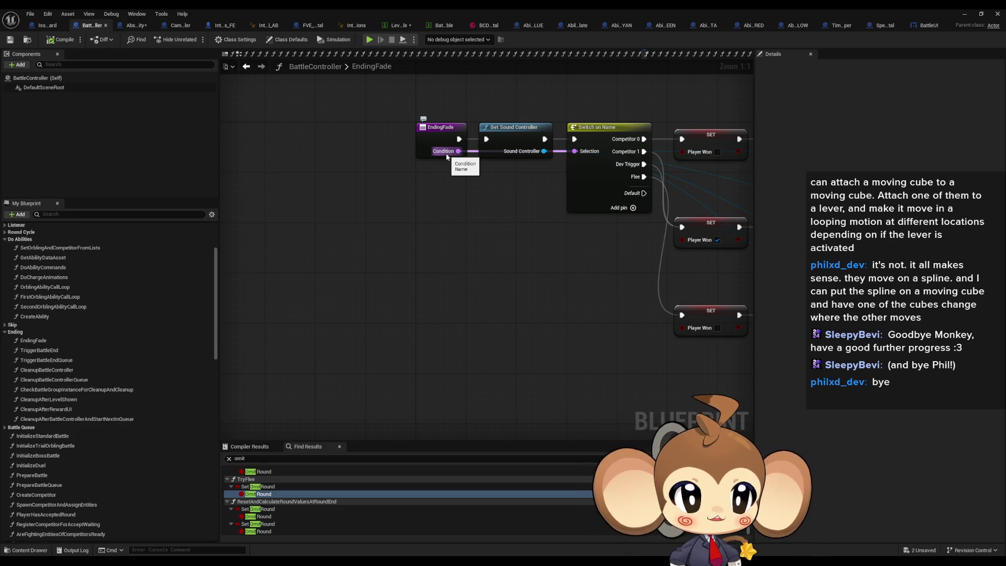
{"action": "left_click_drag", "start_coordinate": [485, 237], "coordinate": [441, 270]}
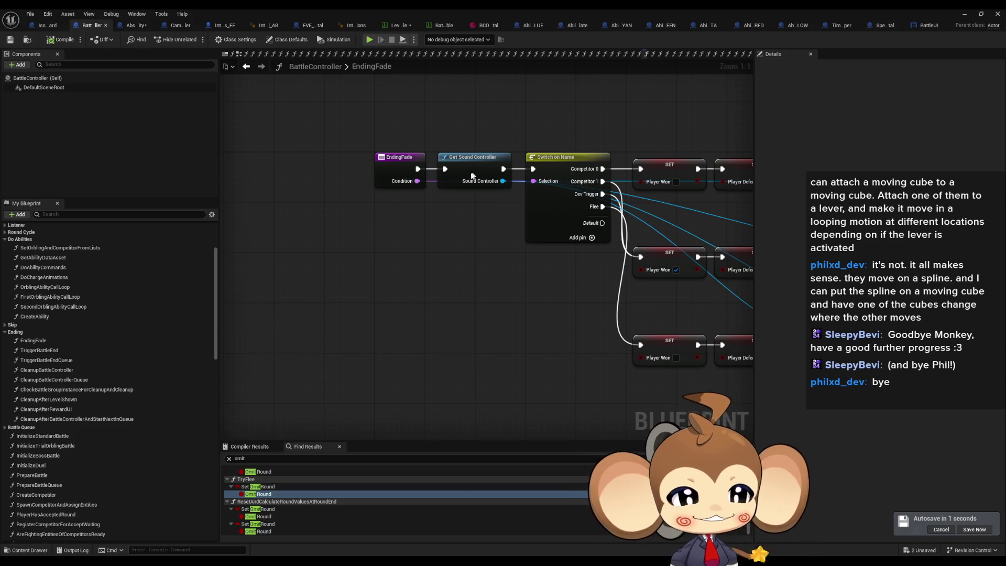
{"action": "left_click_drag", "start_coordinate": [580, 251], "coordinate": [411, 259]}
{"action": "scroll", "coordinate": [411, 258], "scroll_direction": "down", "scroll_amount": 1}
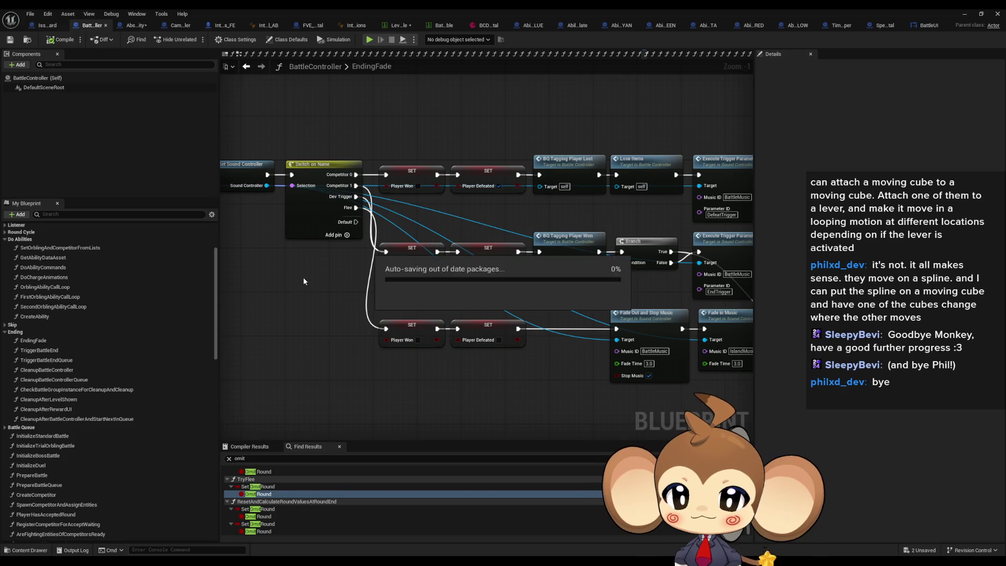
{"action": "left_click_drag", "start_coordinate": [376, 291], "coordinate": [356, 299]}
{"action": "scroll", "coordinate": [290, 296], "scroll_direction": "down", "scroll_amount": 1}
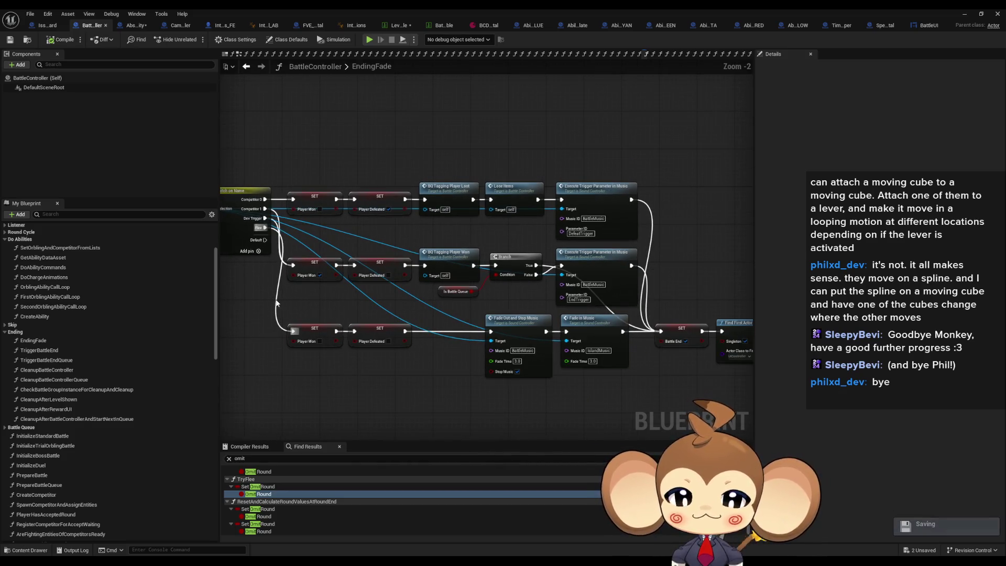
{"action": "mouse_move", "coordinate": [571, 367]}
{"action": "left_mouse_down"}
{"action": "mouse_move", "coordinate": [439, 355]}
{"action": "mouse_move", "coordinate": [467, 344]}
{"action": "mouse_move", "coordinate": [456, 338]}
{"action": "left_mouse_up"}
{"action": "mouse_move", "coordinate": [395, 335]}
{"action": "left_mouse_down"}
{"action": "mouse_move", "coordinate": [539, 326]}
{"action": "mouse_move", "coordinate": [379, 313]}
{"action": "left_mouse_up"}
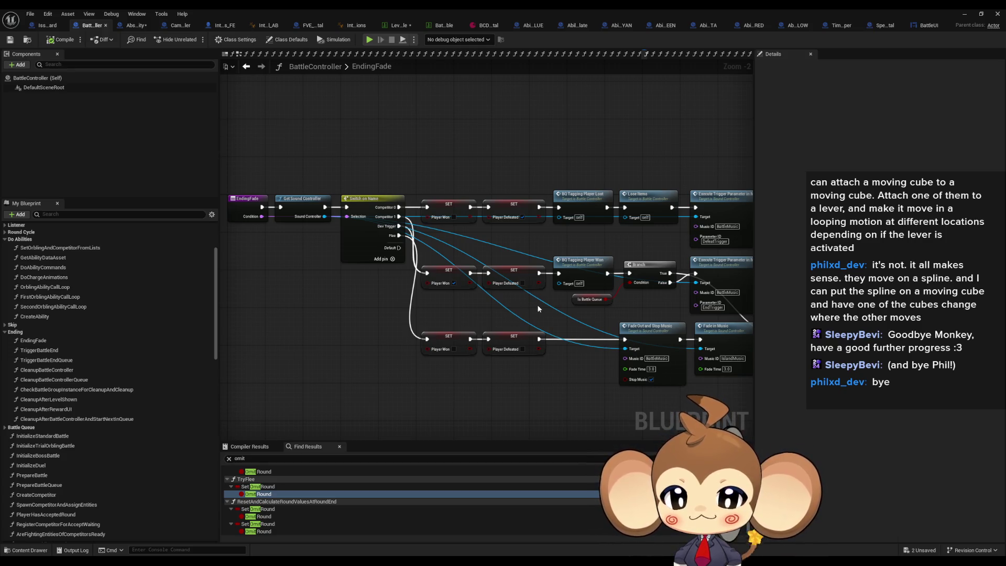
{"action": "scroll", "coordinate": [539, 301], "scroll_direction": "down", "scroll_amount": 1}
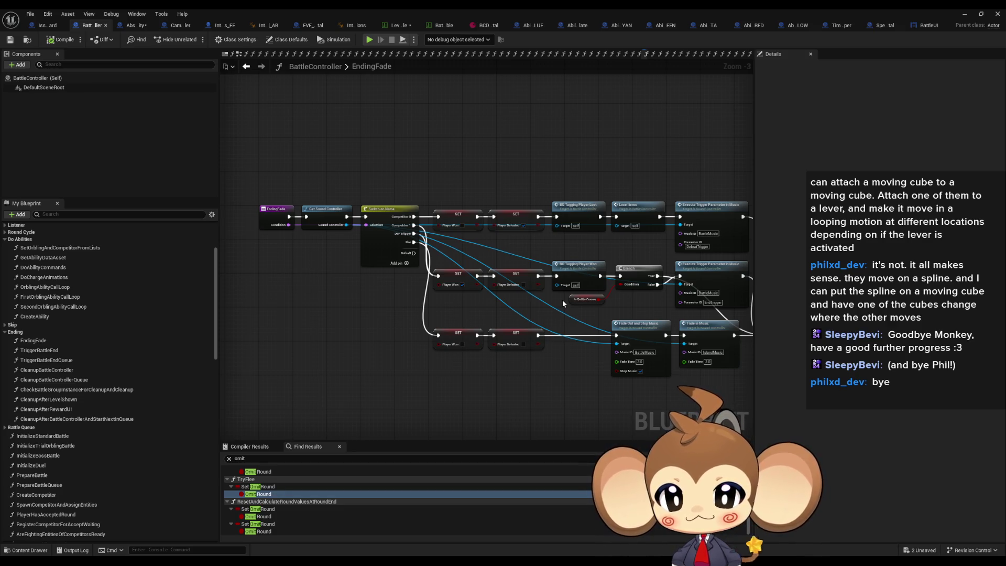
{"action": "left_click_drag", "start_coordinate": [564, 300], "coordinate": [227, 307]}
{"action": "scroll", "coordinate": [414, 271], "scroll_direction": "down", "scroll_amount": 5}
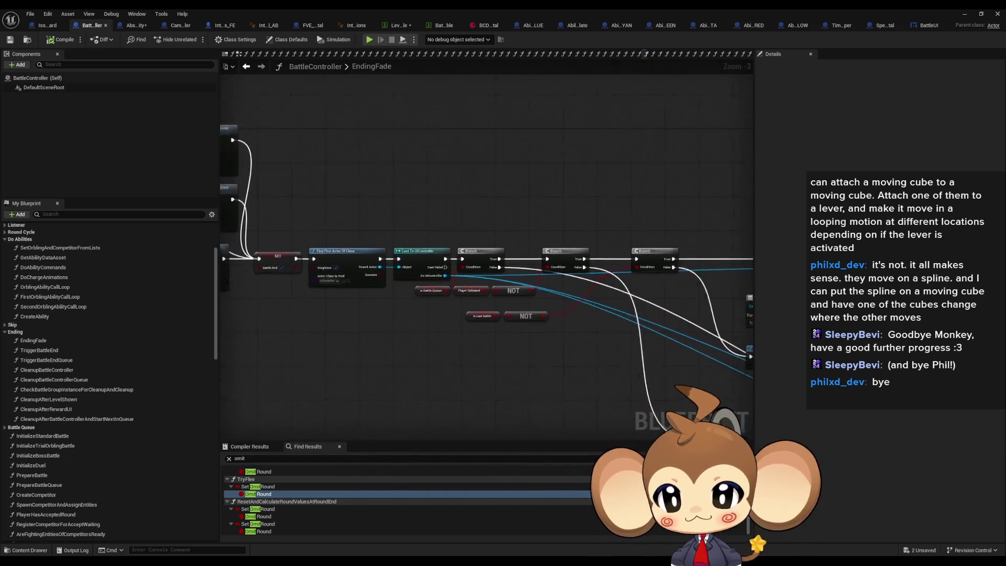
{"action": "left_click_drag", "start_coordinate": [413, 271], "coordinate": [632, 271]}
{"action": "scroll", "coordinate": [485, 214], "scroll_direction": "up", "scroll_amount": 8}
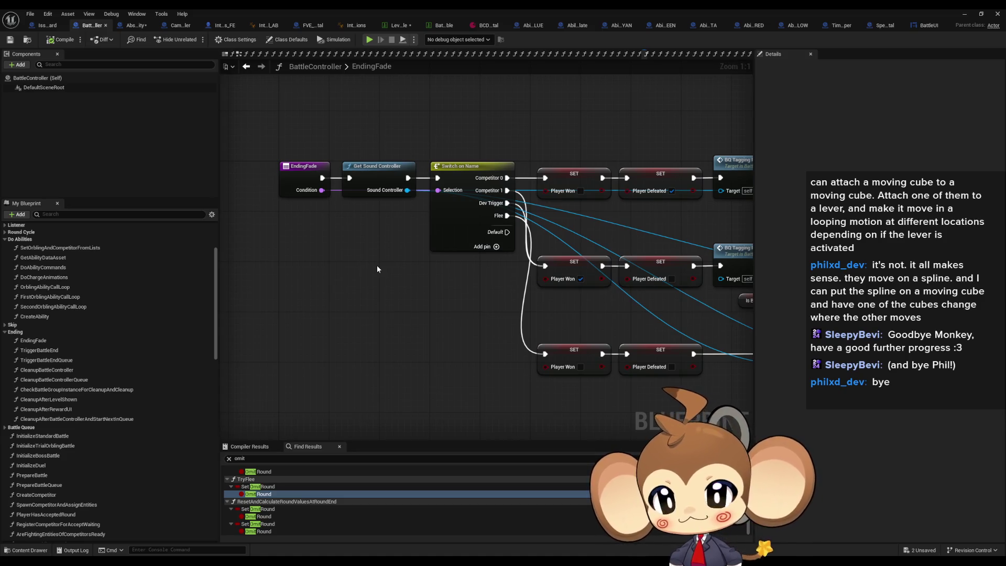
{"action": "left_click_drag", "start_coordinate": [377, 266], "coordinate": [404, 279]}
{"action": "left_click_drag", "start_coordinate": [305, 162], "coordinate": [329, 230]}
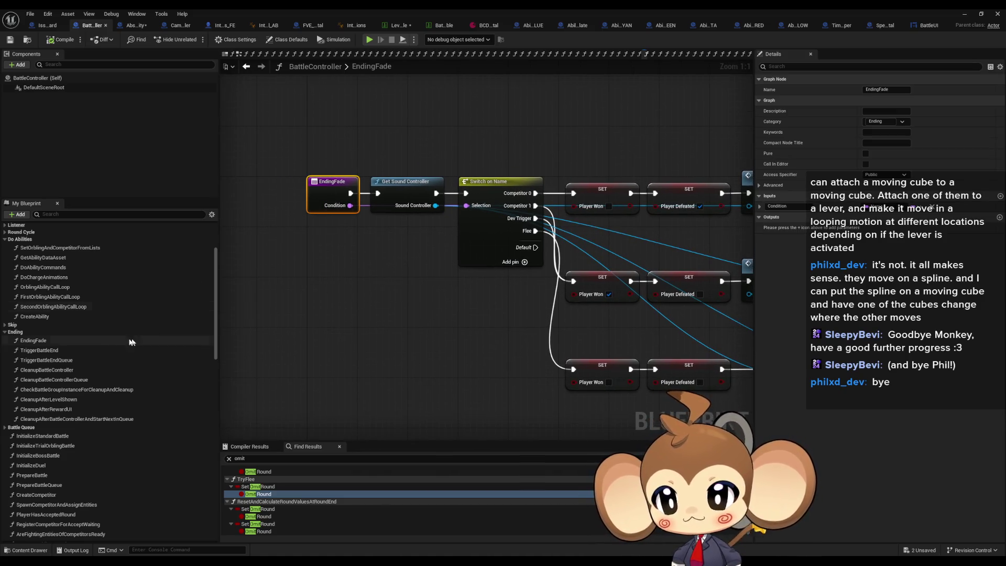
{"action": "left_click", "coordinate": [85, 340]}
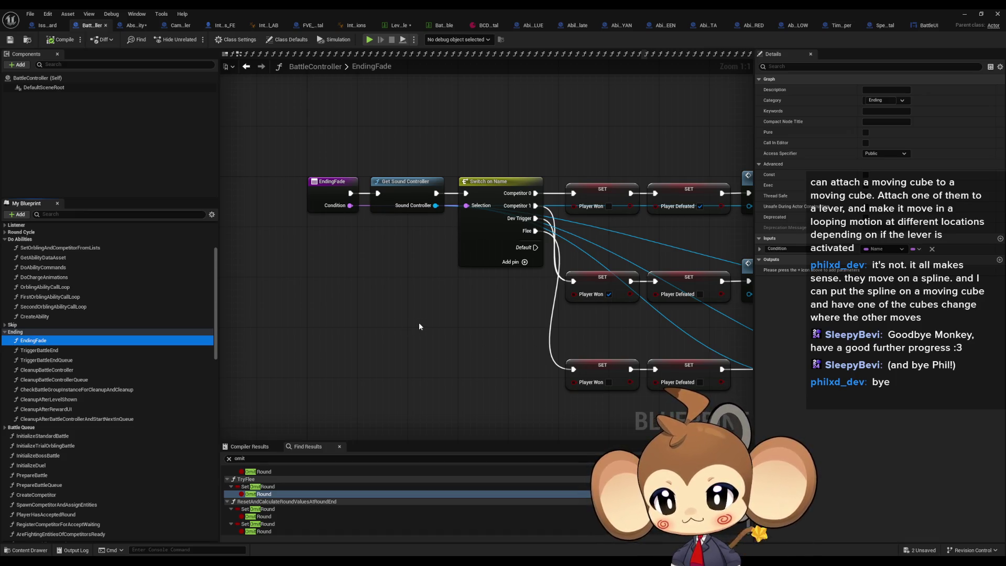
Step: Rename the EndingFade function to TriggerBattleEndAnimation, fixing the mistyped ending
{"action": "key", "text": "F2"}
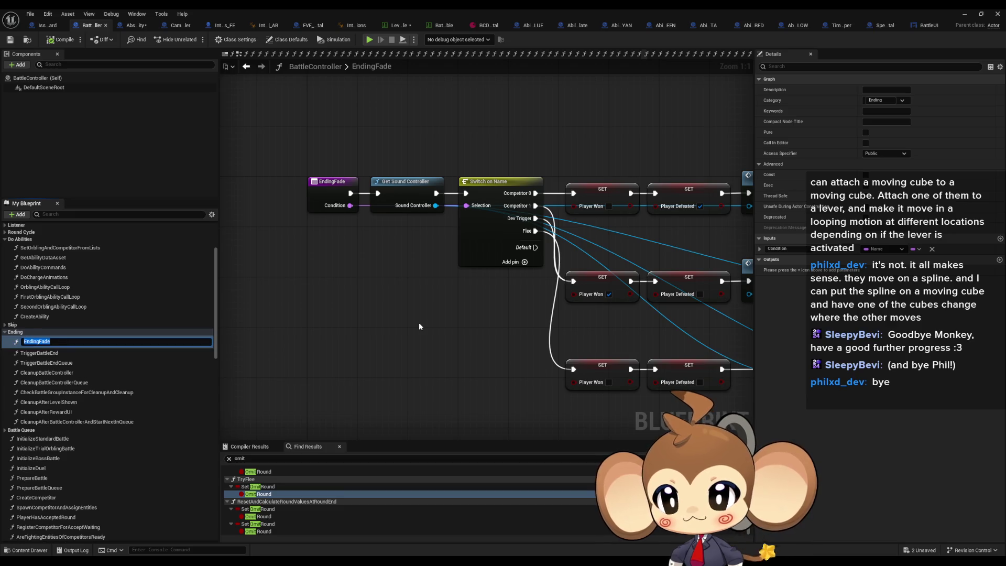
{"action": "type", "text": "TriggerBa"}
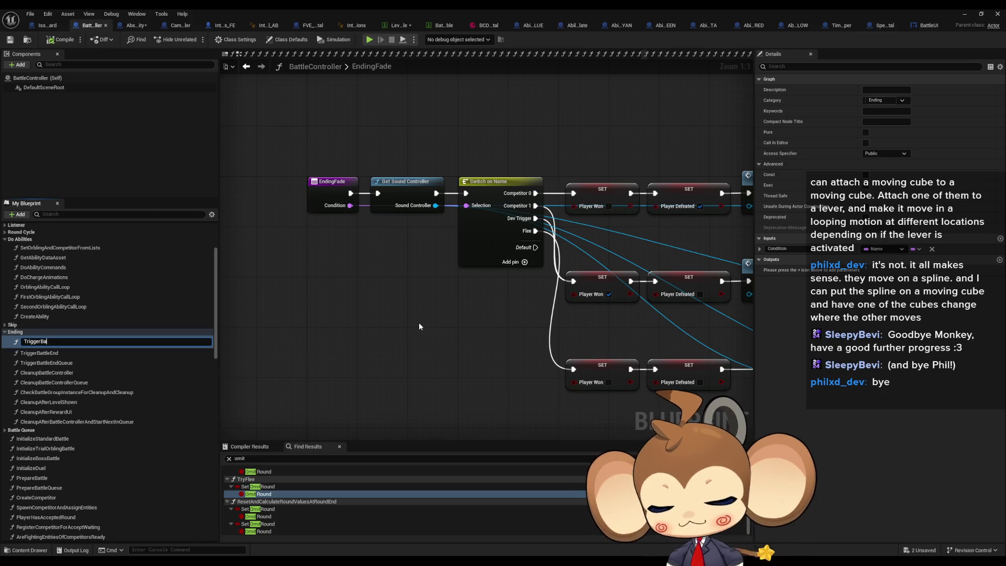
{"action": "type", "text": "ttleEndAniom"}
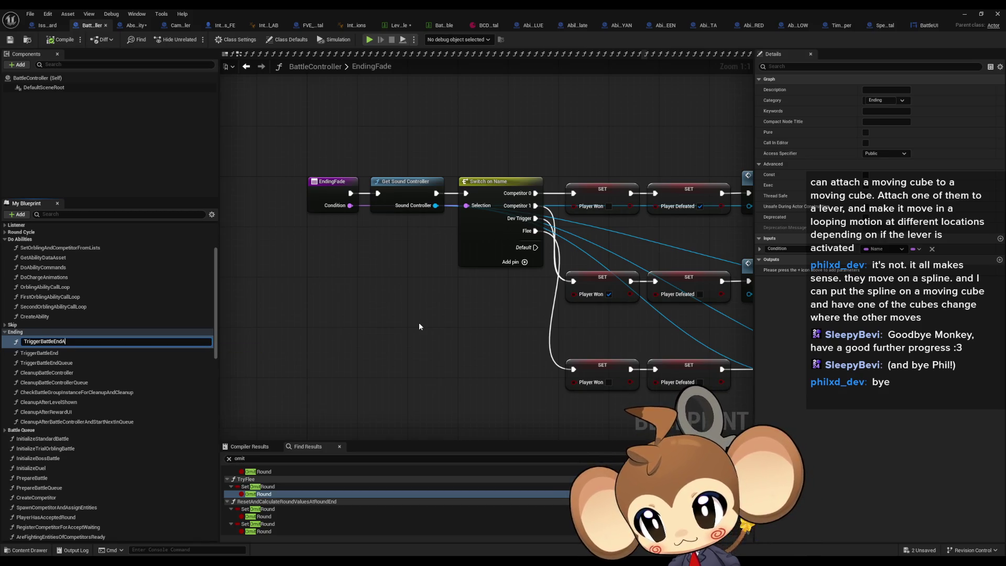
{"action": "key", "text": "BackSpace"}
{"action": "key", "text": "BackSpace"}
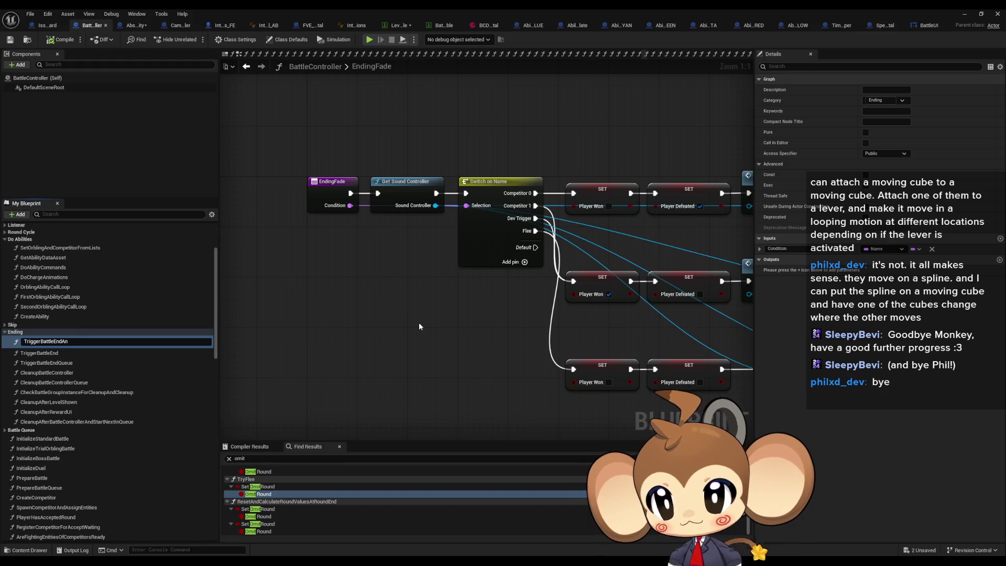
{"action": "type", "text": "imation"}
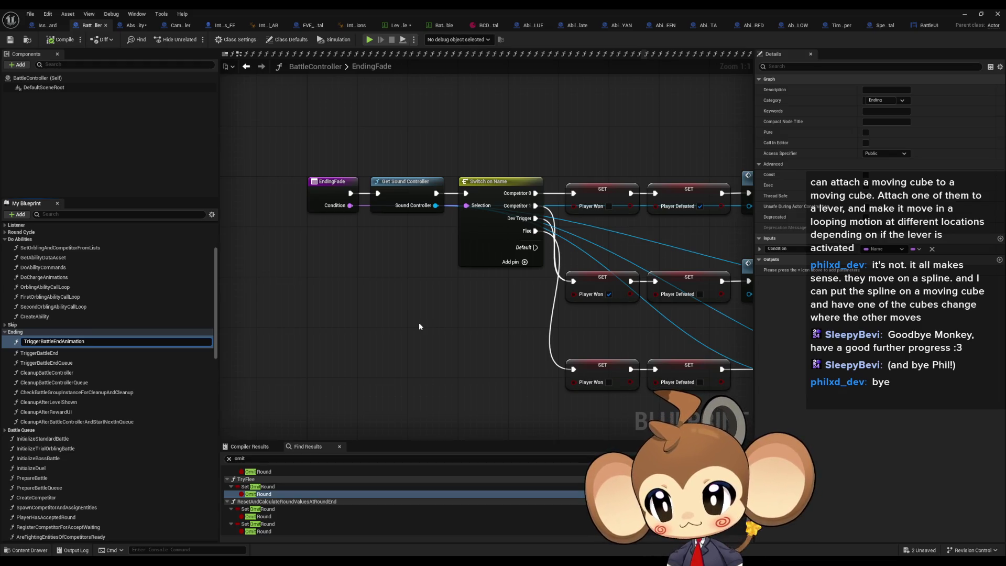
{"action": "key", "text": "Return"}
Step: Review the renamed function's start nodes, then switch to the CameraController blueprint
{"action": "scroll", "coordinate": [419, 322], "scroll_direction": "down", "scroll_amount": 6}
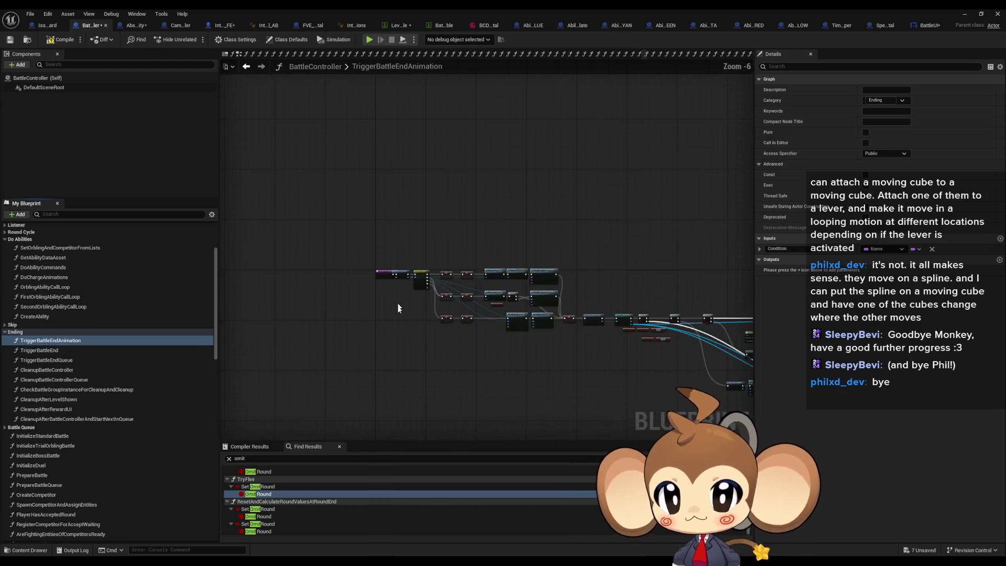
{"action": "left_click_drag", "start_coordinate": [468, 303], "coordinate": [407, 258]}
{"action": "scroll", "coordinate": [442, 291], "scroll_direction": "up", "scroll_amount": 5}
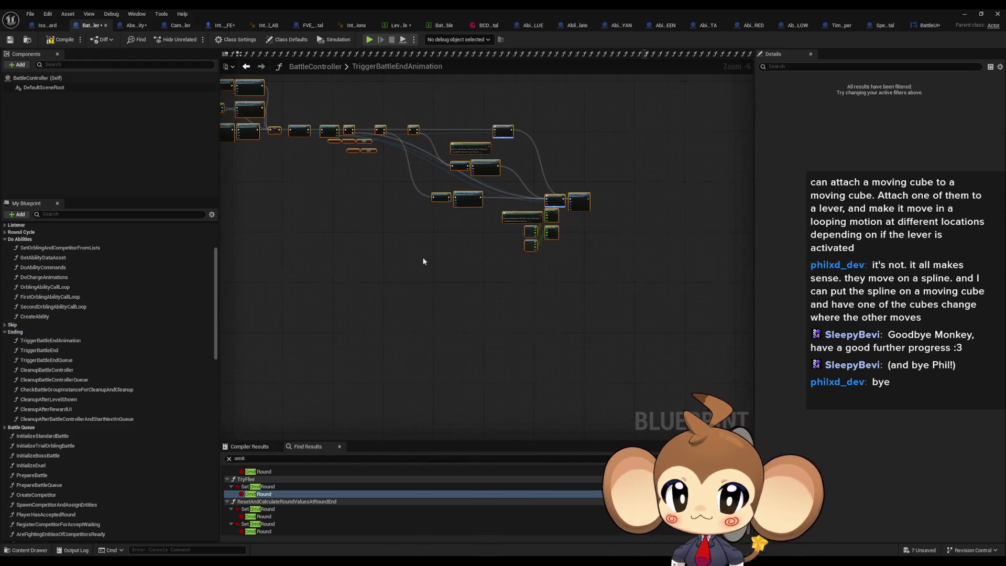
{"action": "scroll", "coordinate": [399, 238], "scroll_direction": "up", "scroll_amount": 1}
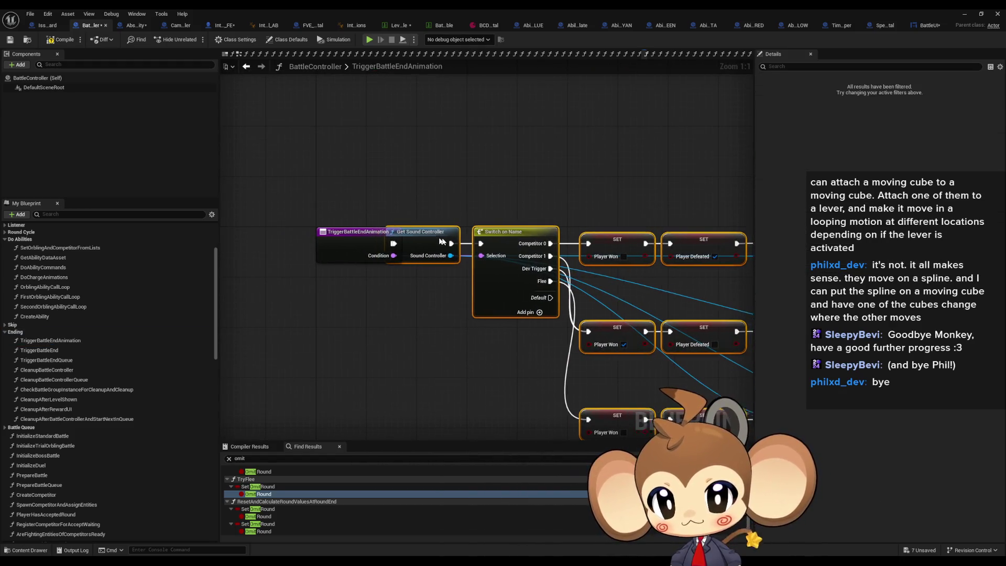
{"action": "left_click_drag", "start_coordinate": [459, 346], "coordinate": [389, 329]}
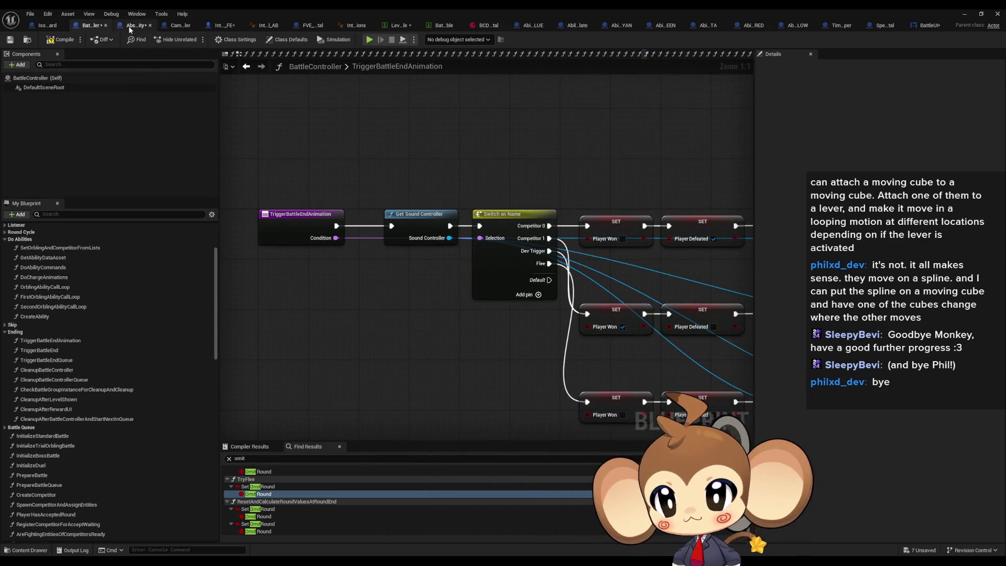
{"action": "left_click", "coordinate": [182, 30]}
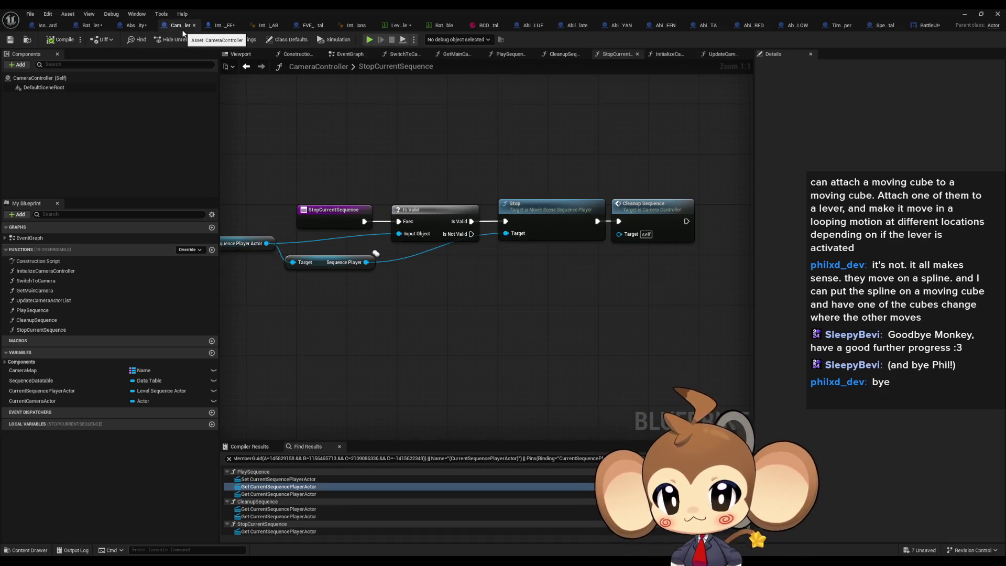
Step: Inspect CameraController's PlaySequence graph, including its Create Event and Bind Event to On Finished nodes
{"action": "double_click", "coordinate": [54, 309]}
{"action": "left_click_drag", "start_coordinate": [475, 338], "coordinate": [221, 303]}
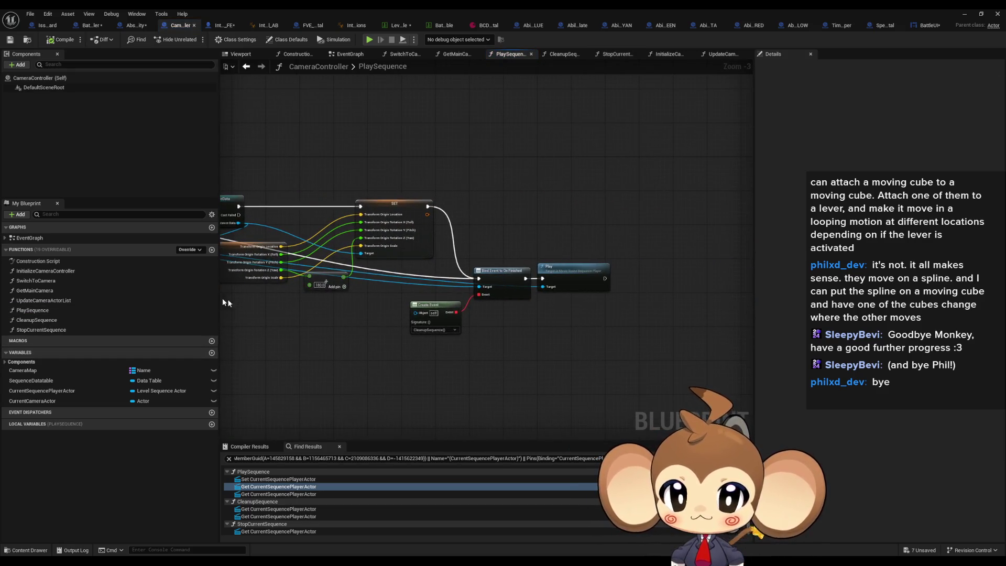
{"action": "scroll", "coordinate": [404, 347], "scroll_direction": "up", "scroll_amount": 3}
{"action": "left_click", "coordinate": [419, 306]}
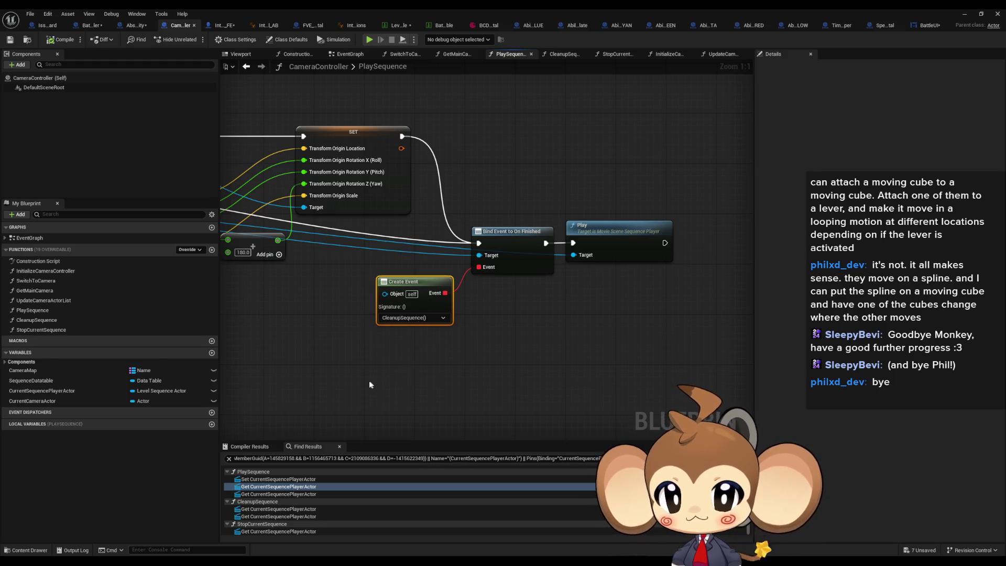
{"action": "left_click", "coordinate": [510, 231]}
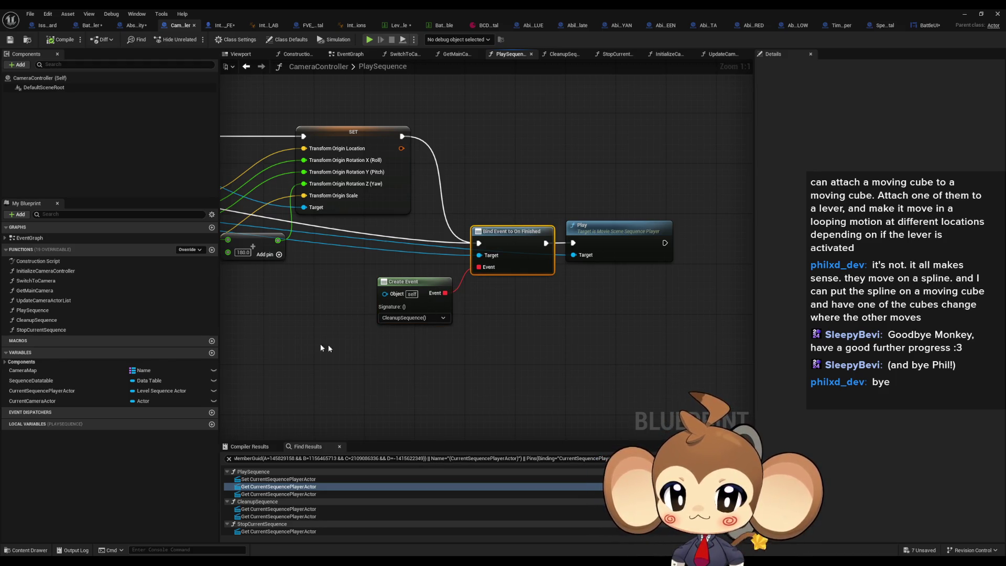
Step: Open the CleanupSequence function graph and check the actions available for PlaySequence
{"action": "left_click", "coordinate": [41, 320]}
{"action": "left_click", "coordinate": [56, 321]}
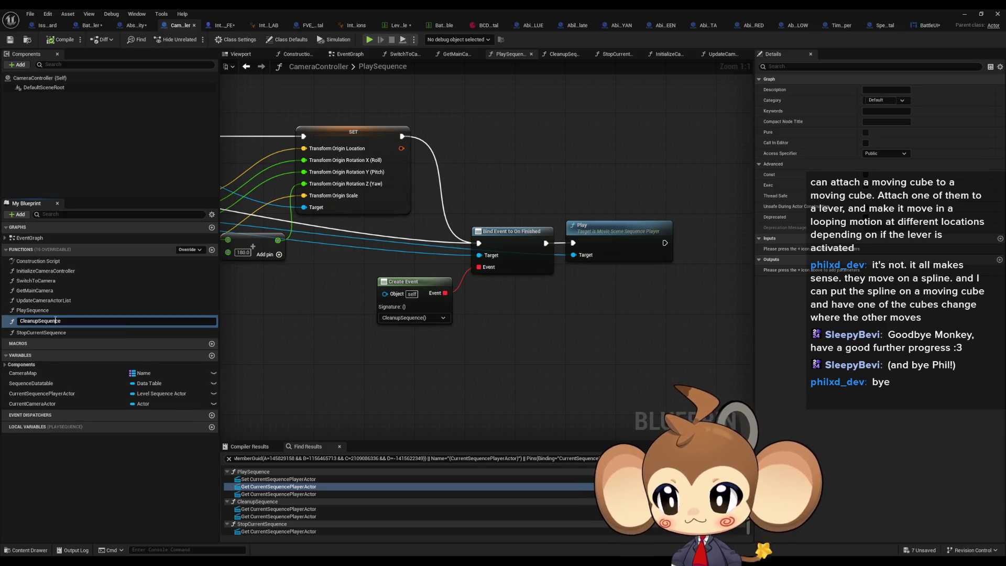
{"action": "double_click", "coordinate": [37, 320]}
{"action": "mouse_move", "coordinate": [602, 366]}
{"action": "left_mouse_down"}
{"action": "mouse_move", "coordinate": [382, 368]}
{"action": "mouse_move", "coordinate": [529, 369]}
{"action": "mouse_move", "coordinate": [573, 359]}
{"action": "left_mouse_up"}
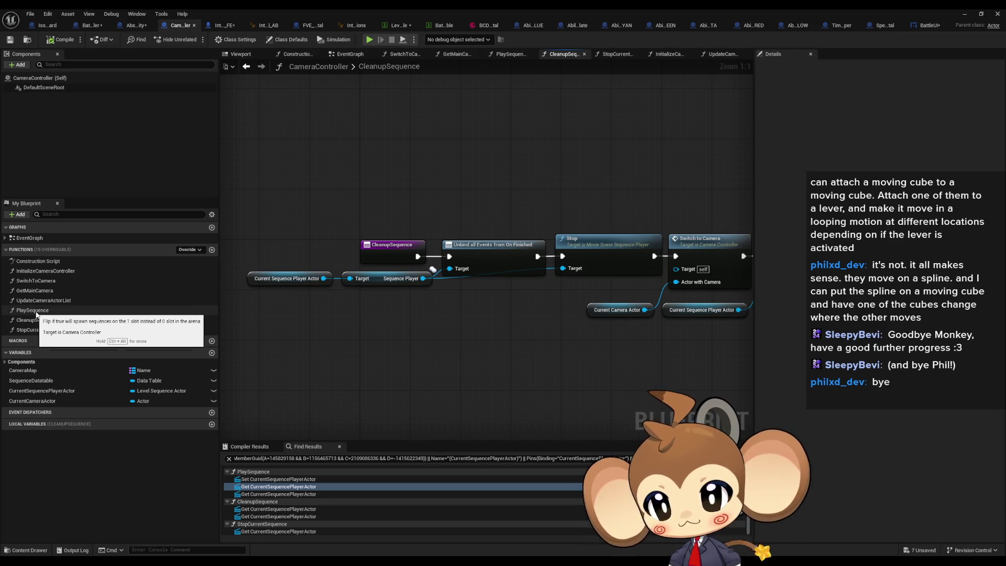
{"action": "left_click", "coordinate": [35, 312]}
{"action": "right_click", "coordinate": [47, 313]}
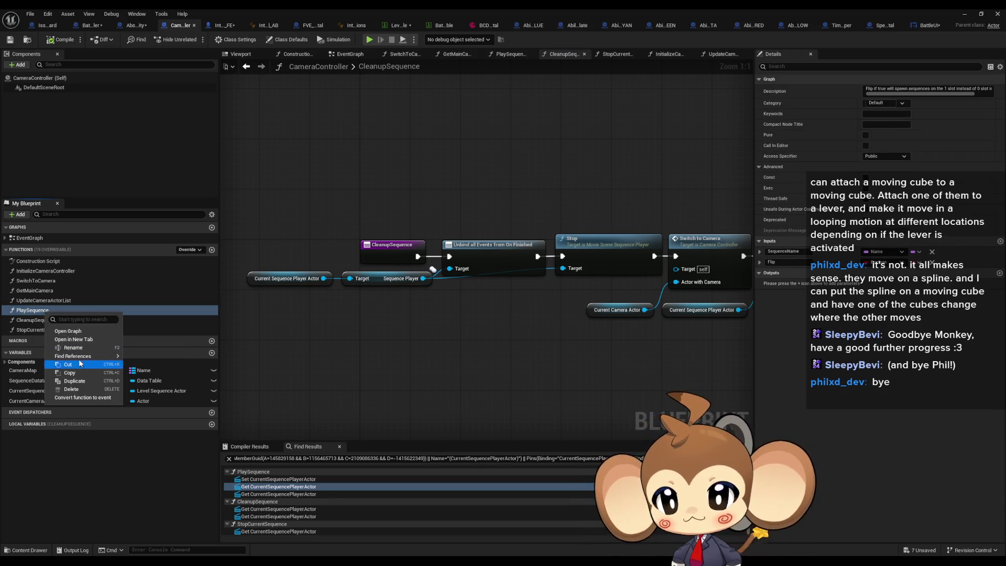
{"action": "left_click", "coordinate": [438, 376]}
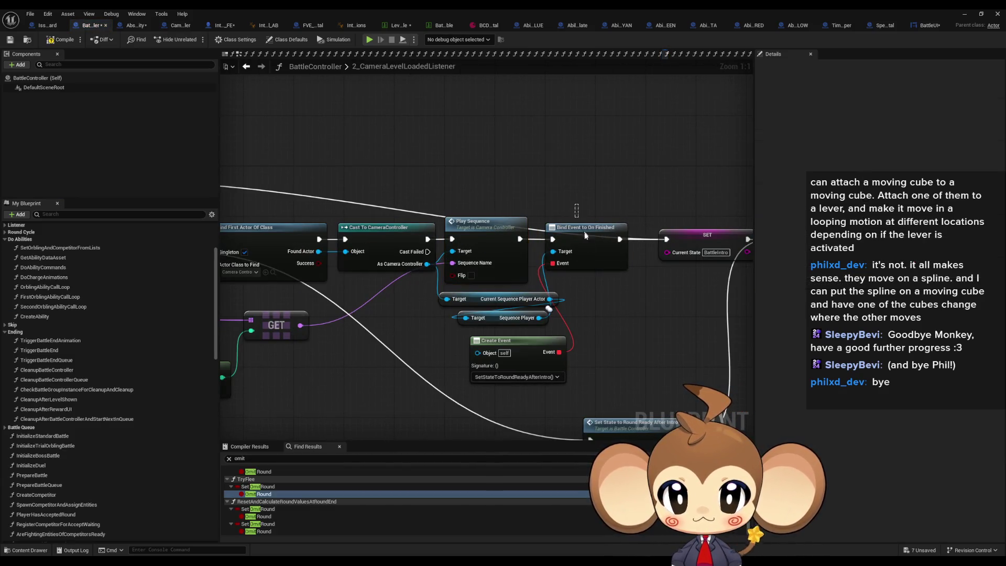
Step: Inspect Abstract_Ability's StartActionTimer Play Sequence call, then reopen BattleController's TriggerBattleEndAnimation graph
{"action": "left_click", "coordinate": [503, 340]}
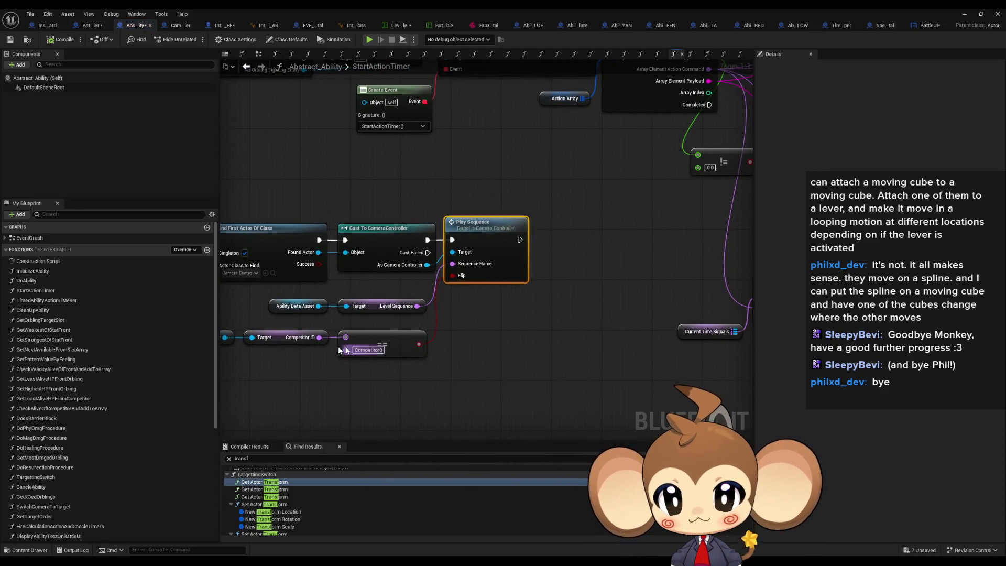
{"action": "left_click_drag", "start_coordinate": [368, 349], "coordinate": [455, 338]}
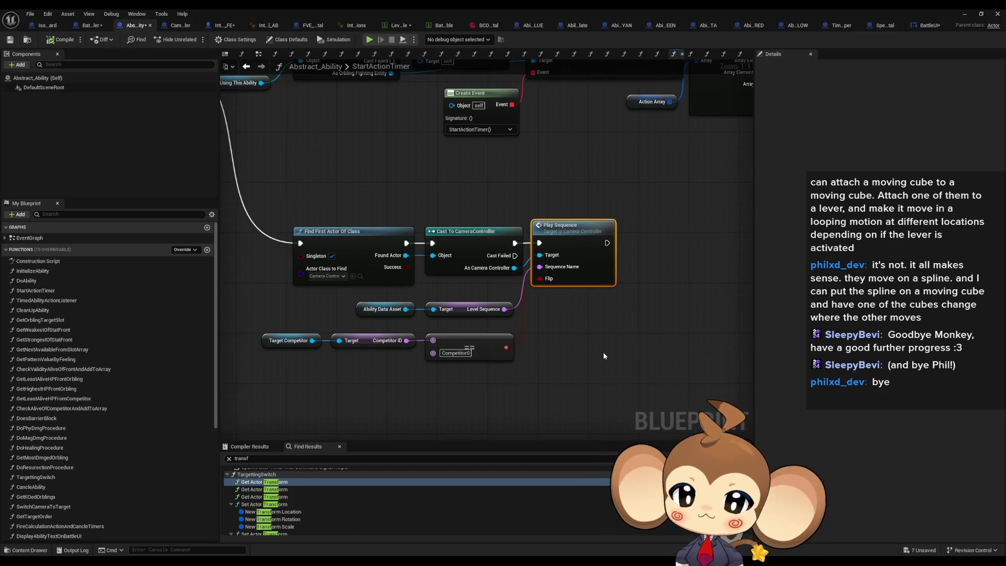
{"action": "scroll", "coordinate": [604, 355], "scroll_direction": "down", "scroll_amount": 3}
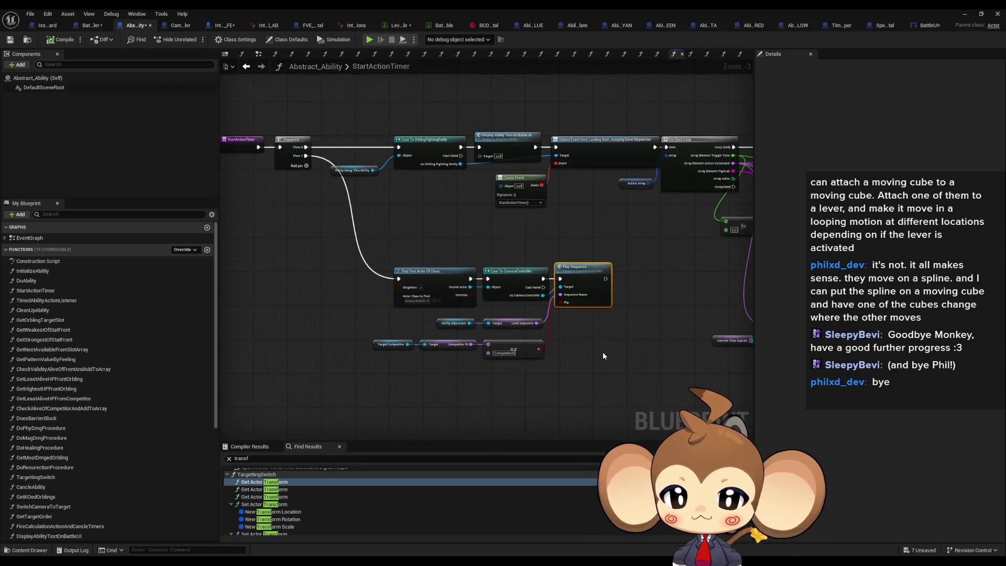
{"action": "left_click", "coordinate": [89, 25]}
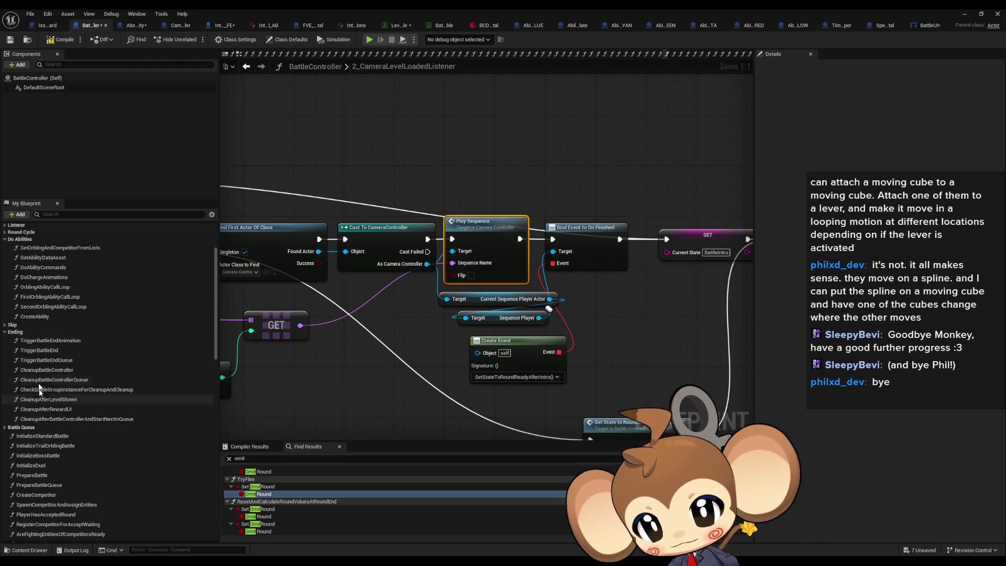
{"action": "double_click", "coordinate": [50, 340]}
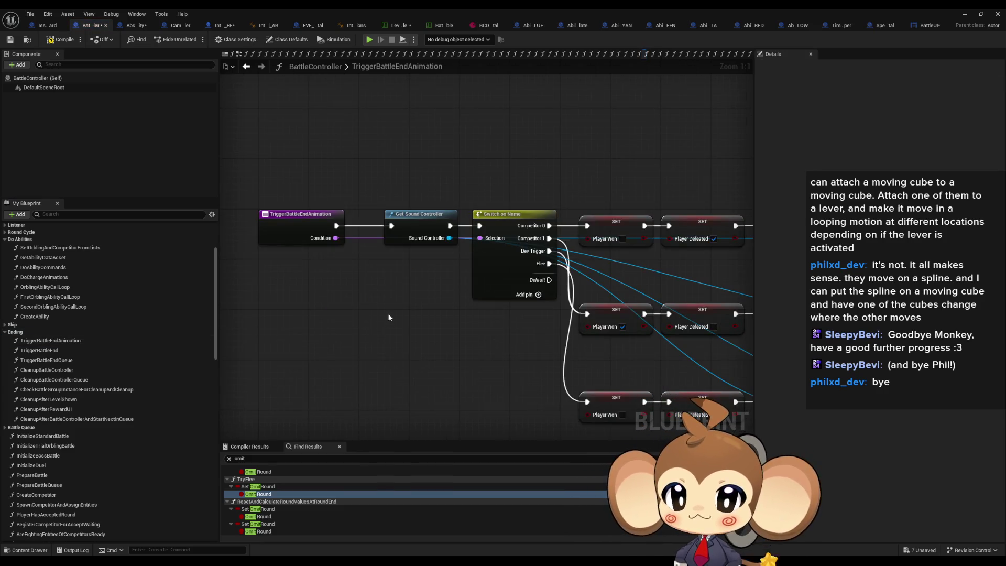
Step: Review TriggerBattleEndAnimation's BQ Tagging, Branch and Fade Out nodes, then add a new BattleController function
{"action": "mouse_move", "coordinate": [387, 323]}
{"action": "left_mouse_down"}
{"action": "mouse_move", "coordinate": [435, 298]}
{"action": "mouse_move", "coordinate": [346, 321]}
{"action": "left_mouse_up"}
{"action": "mouse_move", "coordinate": [445, 320]}
{"action": "left_mouse_down"}
{"action": "mouse_move", "coordinate": [275, 312]}
{"action": "mouse_move", "coordinate": [260, 302]}
{"action": "left_mouse_up"}
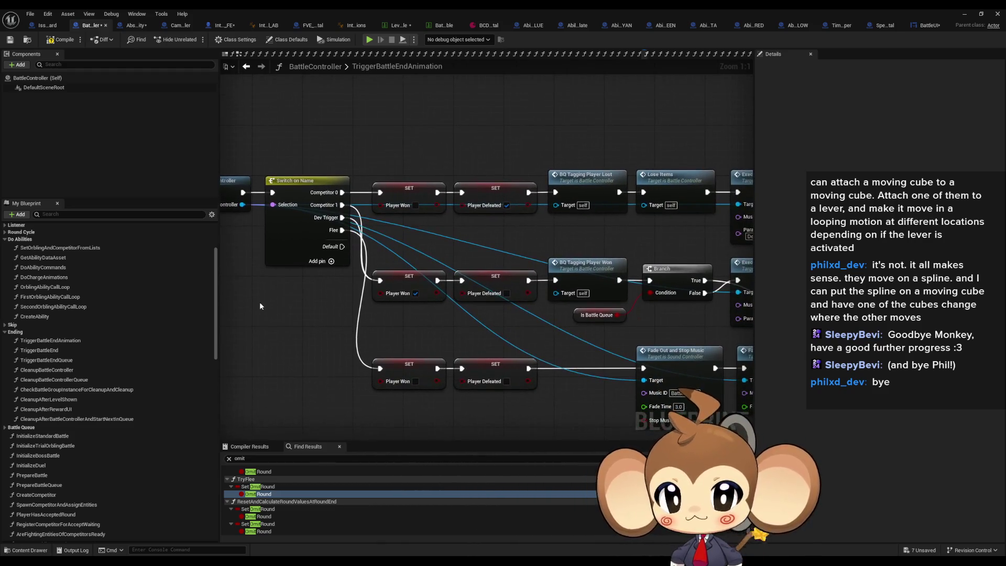
{"action": "scroll", "coordinate": [260, 302], "scroll_direction": "down", "scroll_amount": 4}
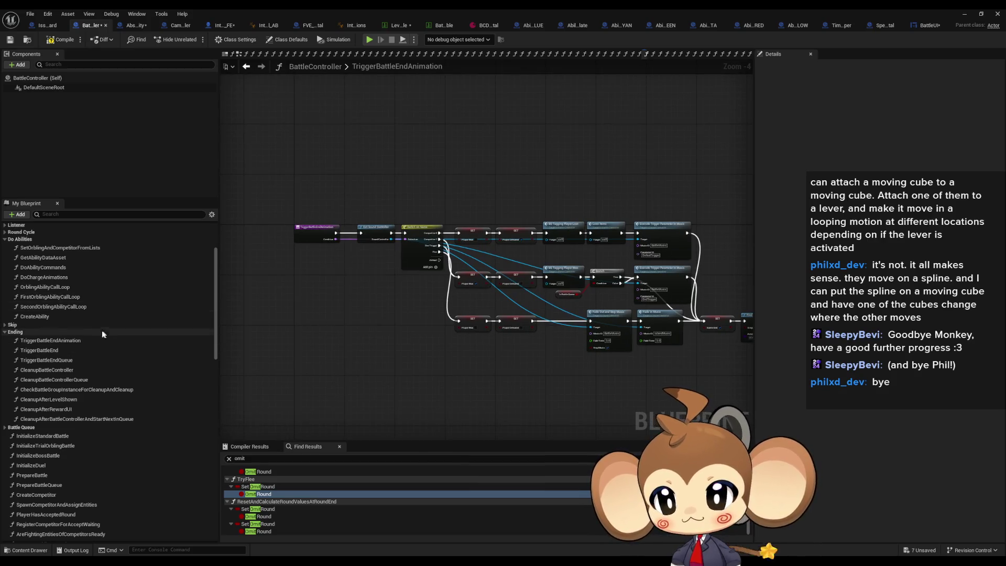
{"action": "scroll", "coordinate": [179, 265], "scroll_direction": "up", "scroll_amount": 2}
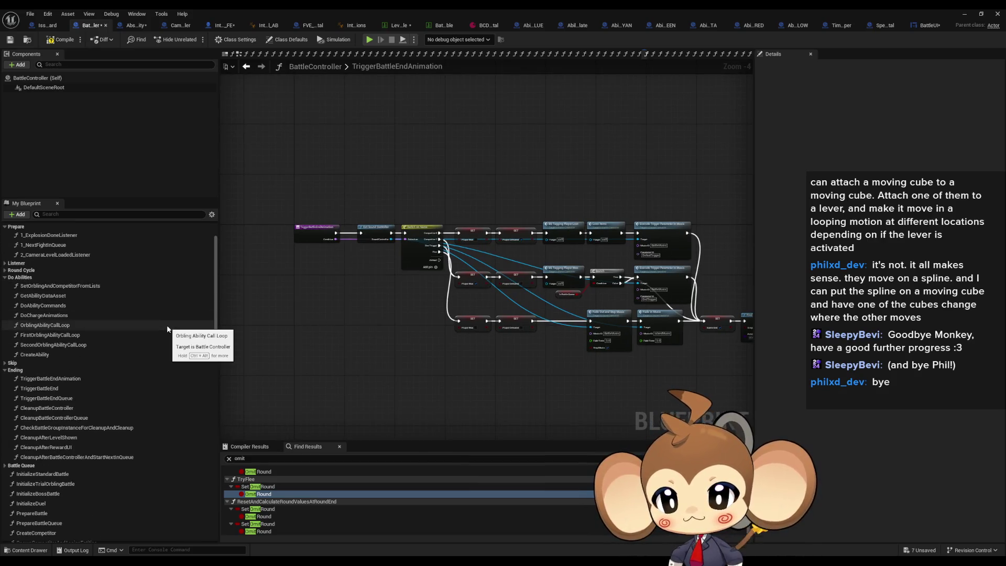
{"action": "scroll", "coordinate": [167, 325], "scroll_direction": "up", "scroll_amount": 3}
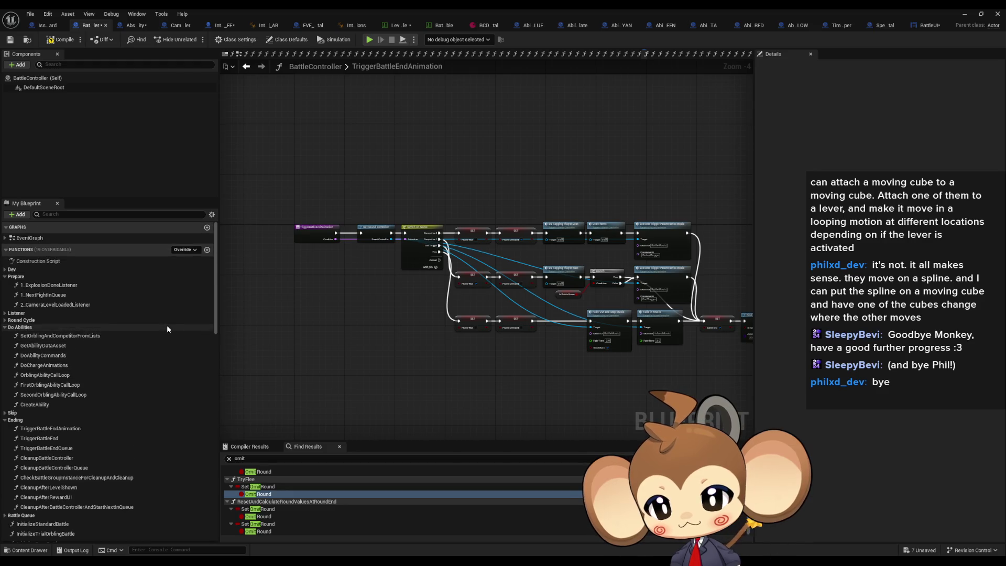
{"action": "left_click", "coordinate": [207, 250]}
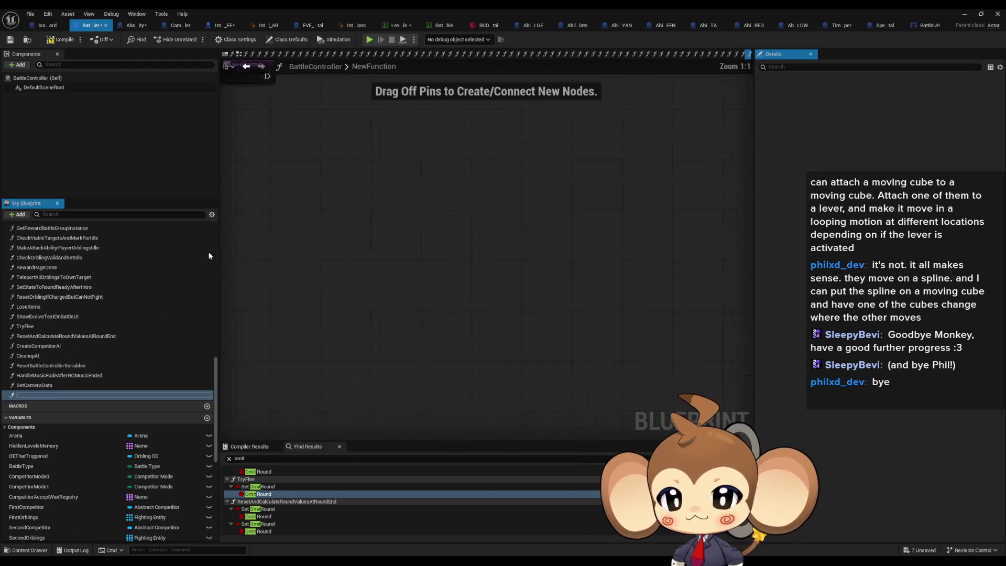
Step: Name the new function TriggerEndFade and give it a Name-type input parameter
{"action": "type", "text": "TriggerEndFade"}
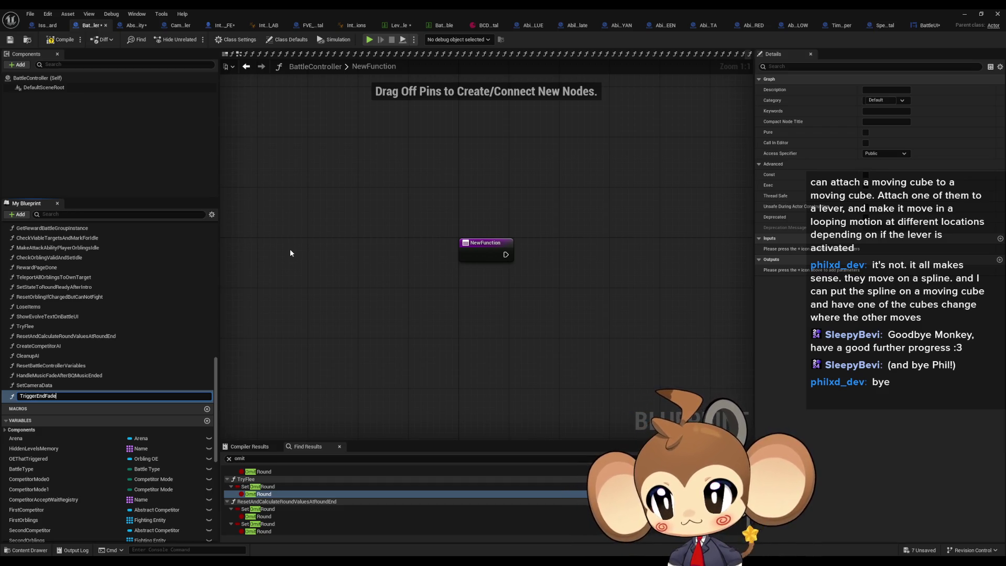
{"action": "key", "text": "Return"}
{"action": "mouse_move", "coordinate": [73, 395]}
{"action": "left_mouse_down"}
{"action": "mouse_move", "coordinate": [81, 352]}
{"action": "mouse_move", "coordinate": [67, 361]}
{"action": "mouse_move", "coordinate": [56, 318]}
{"action": "left_mouse_up"}
{"action": "scroll", "coordinate": [78, 349], "scroll_direction": "up", "scroll_amount": 5}
{"action": "scroll", "coordinate": [58, 340], "scroll_direction": "up", "scroll_amount": 2}
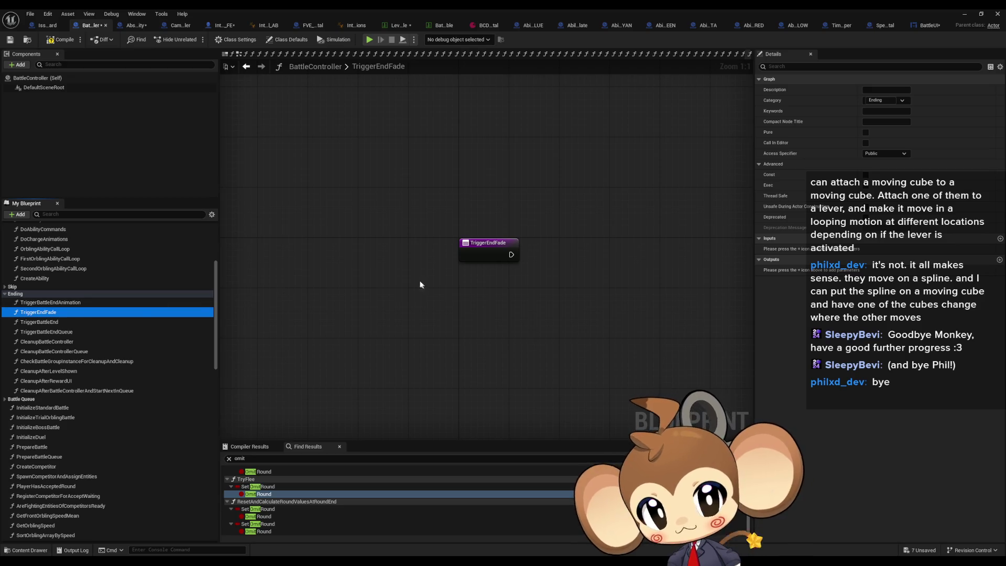
{"action": "left_click", "coordinate": [508, 256]}
{"action": "left_click", "coordinate": [1000, 196]}
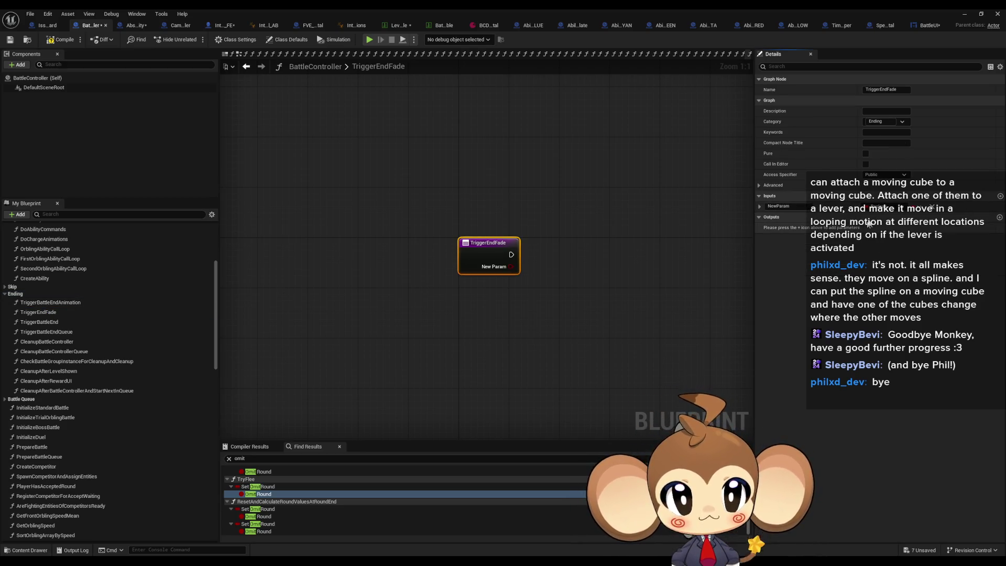
{"action": "left_click", "coordinate": [885, 206]}
{"action": "left_click", "coordinate": [888, 268]}
{"action": "type", "text": "Condition"}
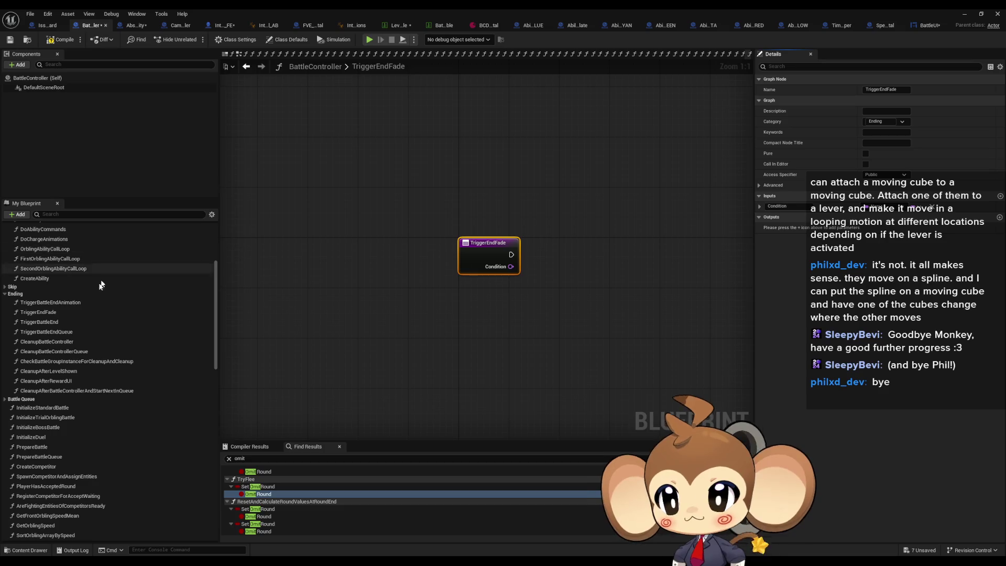
Step: Delete the old TriggerEndFade, duplicate TriggerBattleEndAnimation as TriggerEndFade, and place it right below the original
{"action": "double_click", "coordinate": [50, 302]}
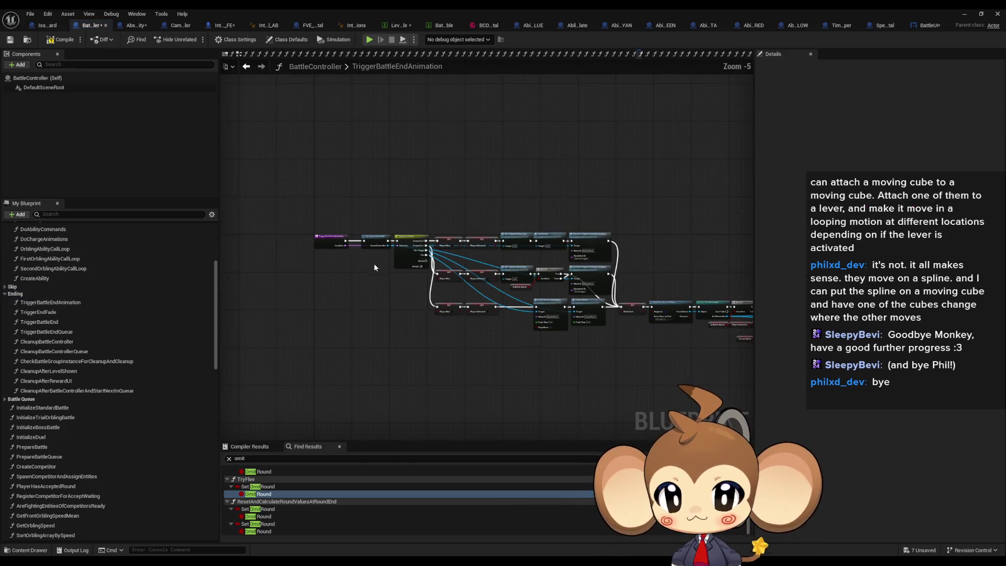
{"action": "left_click", "coordinate": [38, 312]}
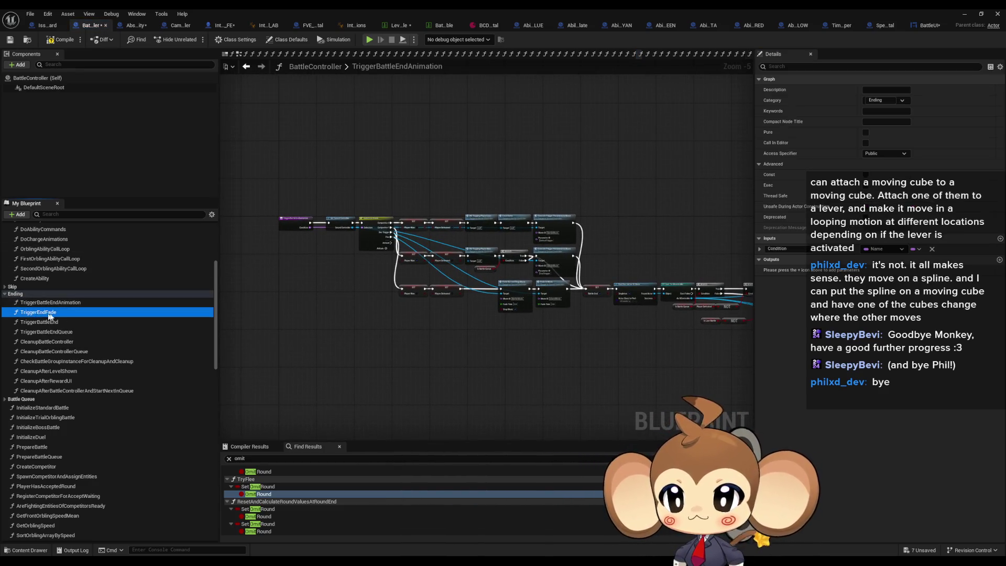
{"action": "key", "text": "Delete"}
{"action": "left_click", "coordinate": [48, 303]}
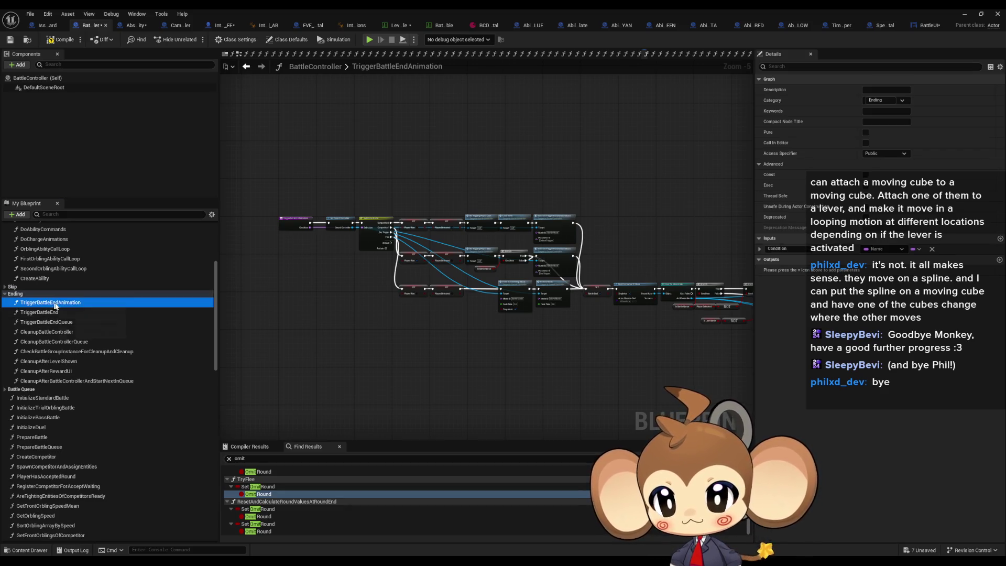
{"action": "key", "text": "ctrl+d"}
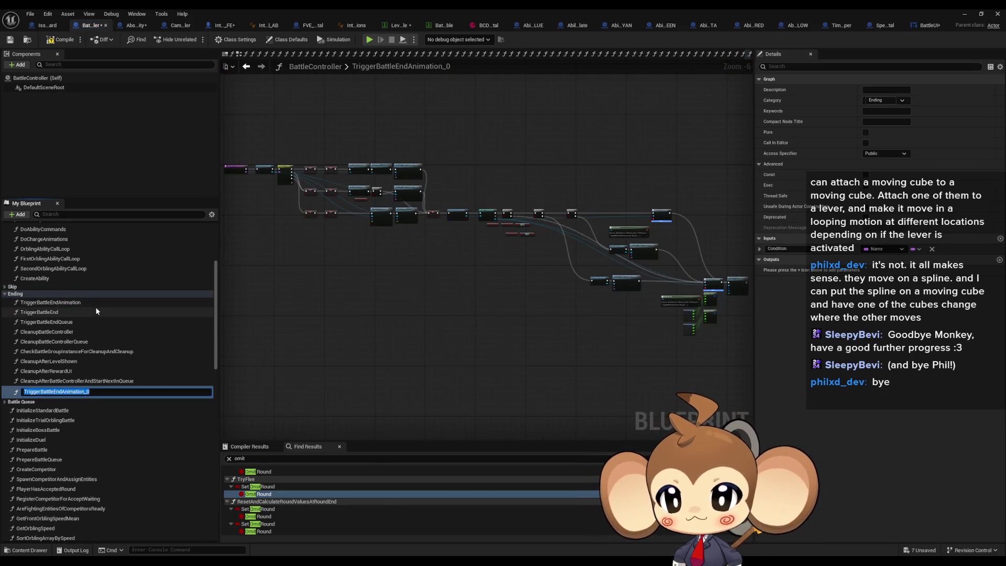
{"action": "type", "text": "Trigg"}
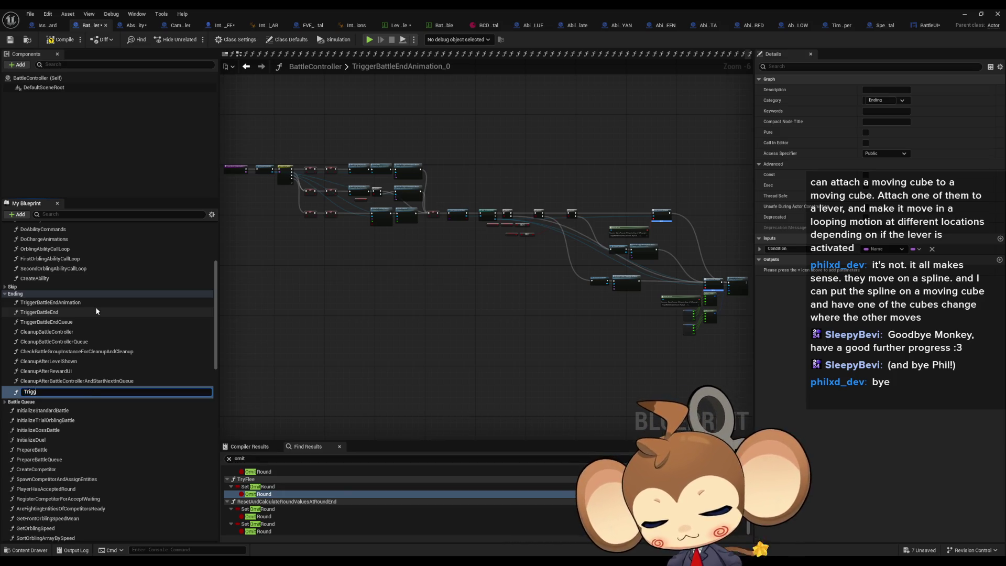
{"action": "type", "text": "erEndFade"}
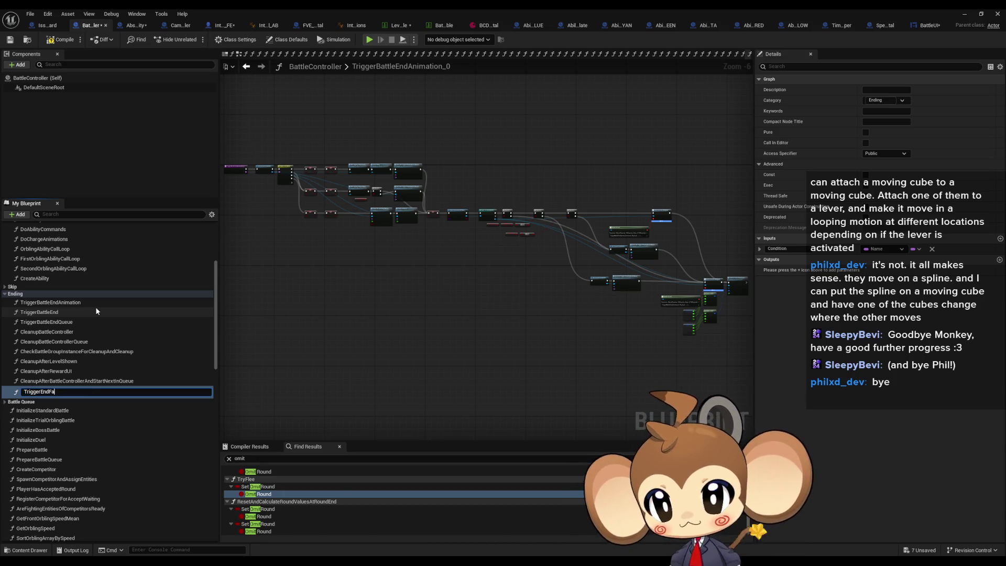
{"action": "key", "text": "Return"}
{"action": "left_click_drag", "start_coordinate": [39, 391], "coordinate": [45, 312]}
{"action": "double_click", "coordinate": [53, 303]}
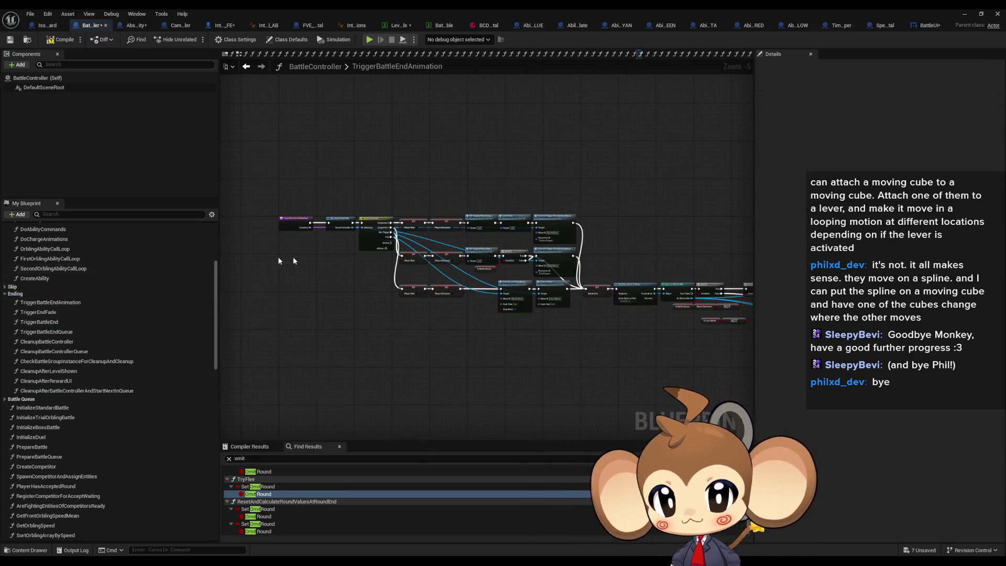
{"action": "scroll", "coordinate": [324, 236], "scroll_direction": "up", "scroll_amount": 5}
{"action": "scroll", "coordinate": [352, 274], "scroll_direction": "up", "scroll_amount": 1}
{"action": "mouse_move", "coordinate": [352, 274]}
{"action": "left_mouse_down"}
{"action": "mouse_move", "coordinate": [312, 175]}
{"action": "mouse_move", "coordinate": [290, 175]}
{"action": "left_mouse_up"}
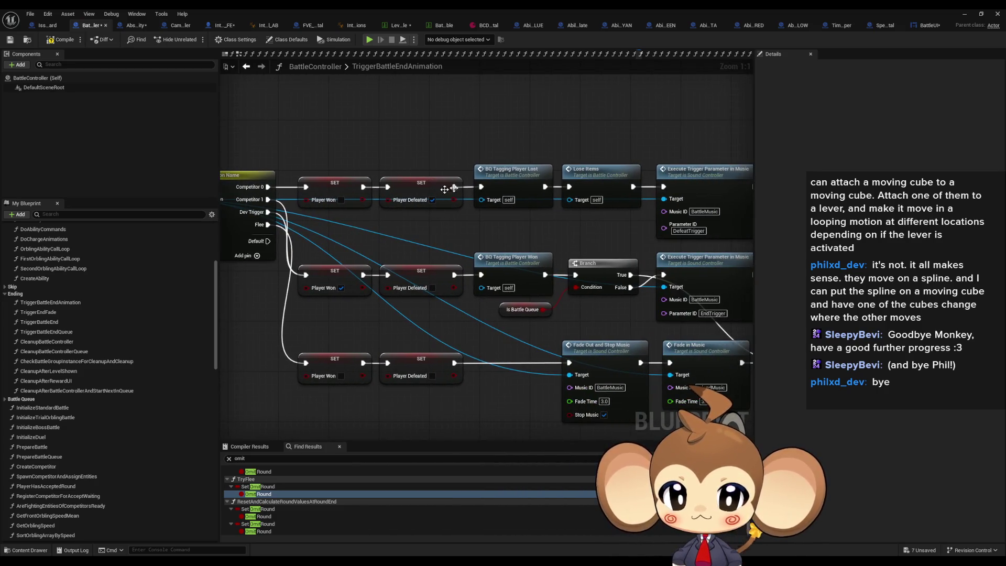
{"action": "mouse_move", "coordinate": [507, 144]}
{"action": "left_mouse_down"}
{"action": "mouse_move", "coordinate": [642, 203]}
{"action": "mouse_move", "coordinate": [362, 125]}
{"action": "mouse_move", "coordinate": [594, 411]}
{"action": "left_mouse_up"}
{"action": "left_click", "coordinate": [361, 126]}
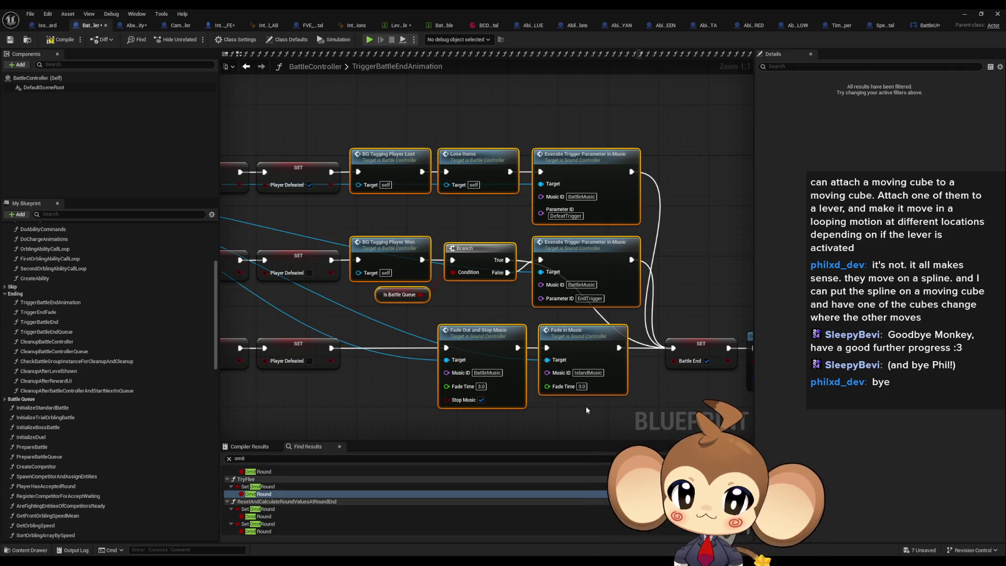
{"action": "left_click_drag", "start_coordinate": [585, 406], "coordinate": [511, 403]}
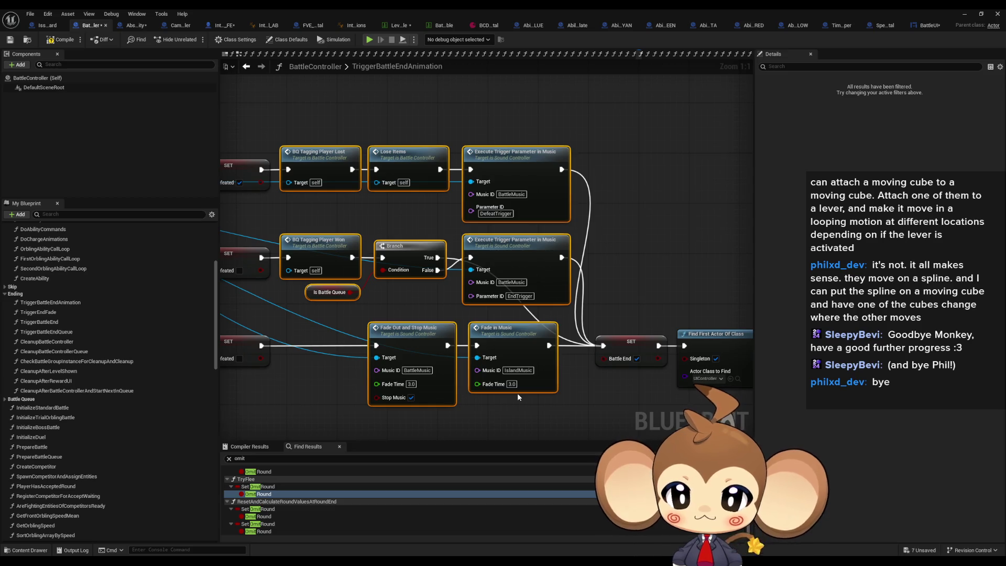
{"action": "left_click_drag", "start_coordinate": [423, 303], "coordinate": [437, 293]}
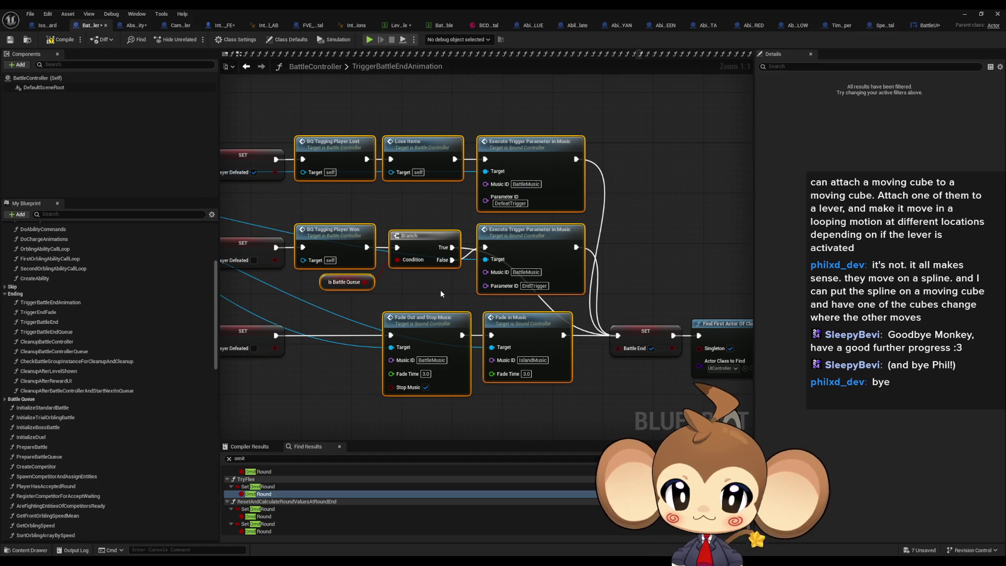
{"action": "scroll", "coordinate": [544, 301], "scroll_direction": "down", "scroll_amount": 2}
{"action": "left_click_drag", "start_coordinate": [545, 301], "coordinate": [325, 240]}
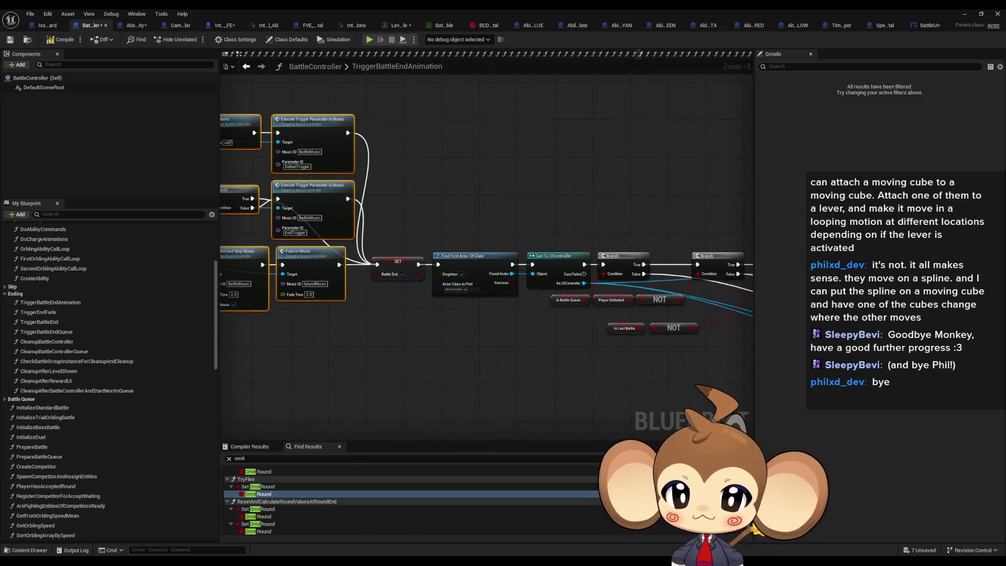
{"action": "scroll", "coordinate": [315, 250], "scroll_direction": "up", "scroll_amount": 2}
{"action": "left_click", "coordinate": [409, 272]}
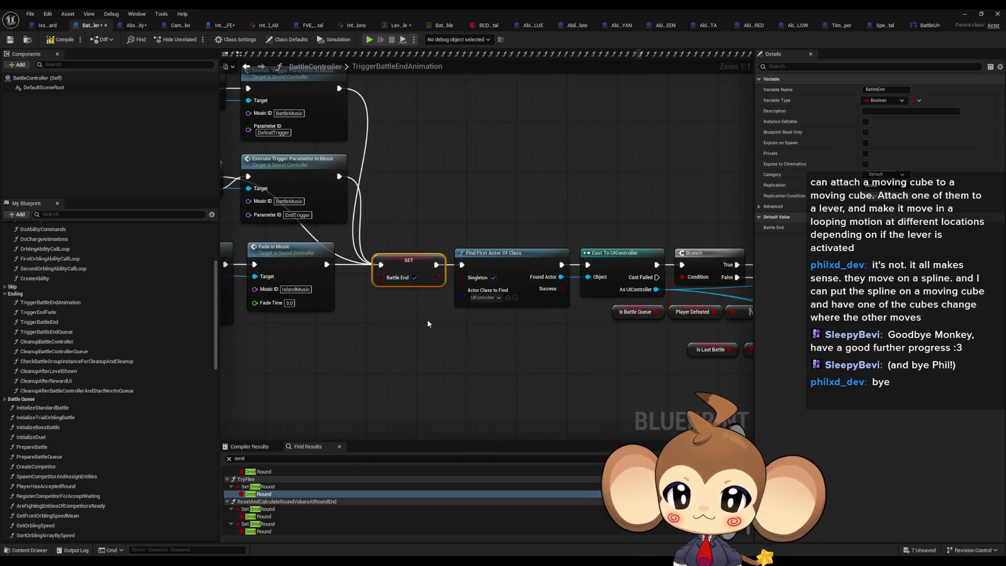
{"action": "left_click_drag", "start_coordinate": [427, 324], "coordinate": [673, 315]}
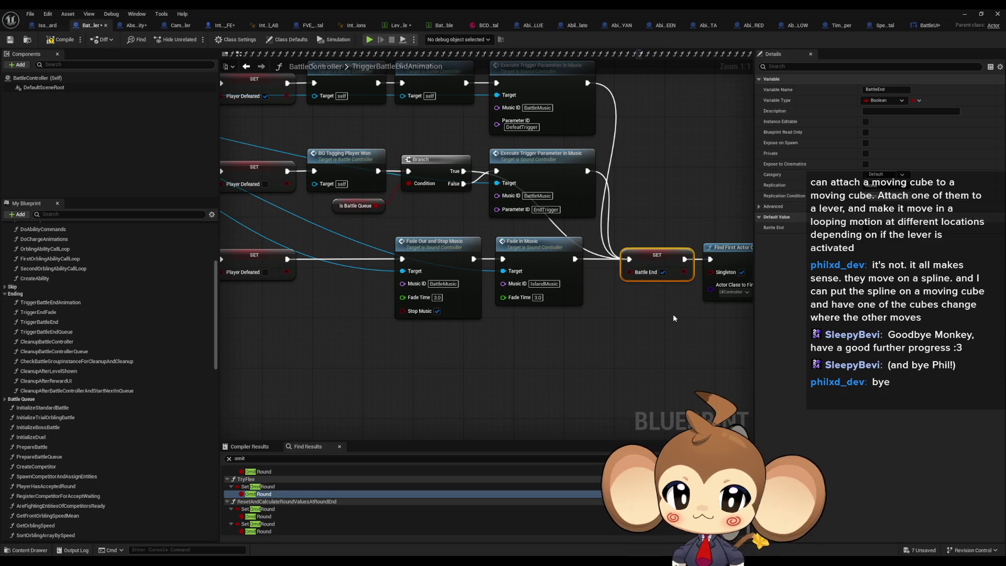
{"action": "scroll", "coordinate": [675, 319], "scroll_direction": "down", "scroll_amount": 3}
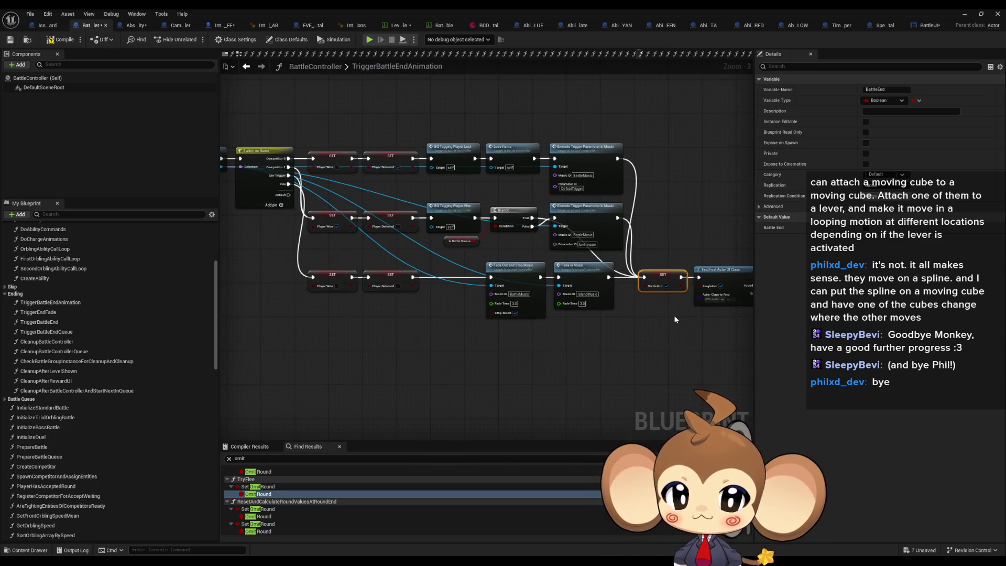
{"action": "mouse_move", "coordinate": [675, 318]}
{"action": "left_mouse_down"}
{"action": "mouse_move", "coordinate": [420, 313]}
{"action": "mouse_move", "coordinate": [346, 295]}
{"action": "left_mouse_up"}
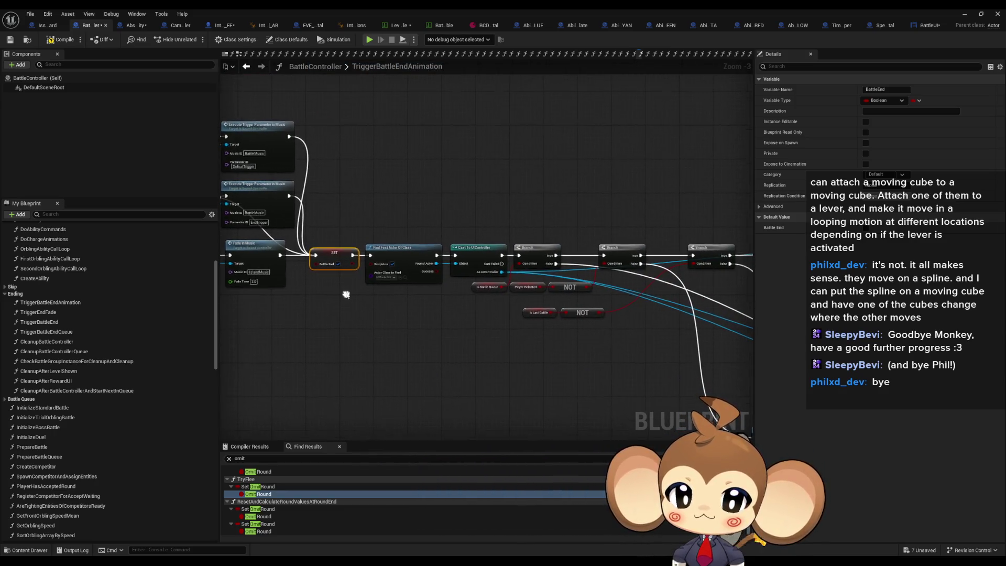
{"action": "scroll", "coordinate": [360, 285], "scroll_direction": "up", "scroll_amount": 3}
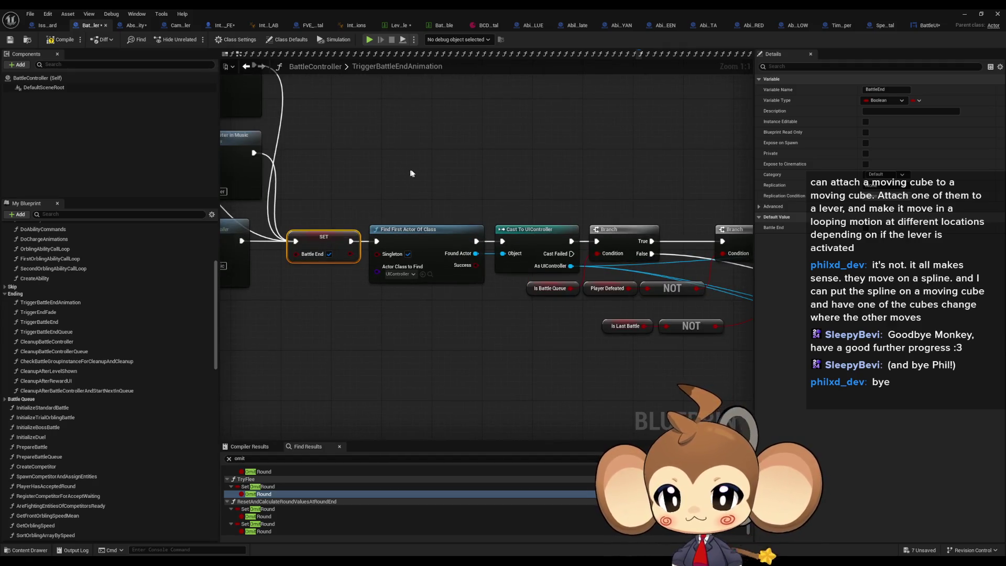
{"action": "left_click_drag", "start_coordinate": [410, 172], "coordinate": [467, 314]}
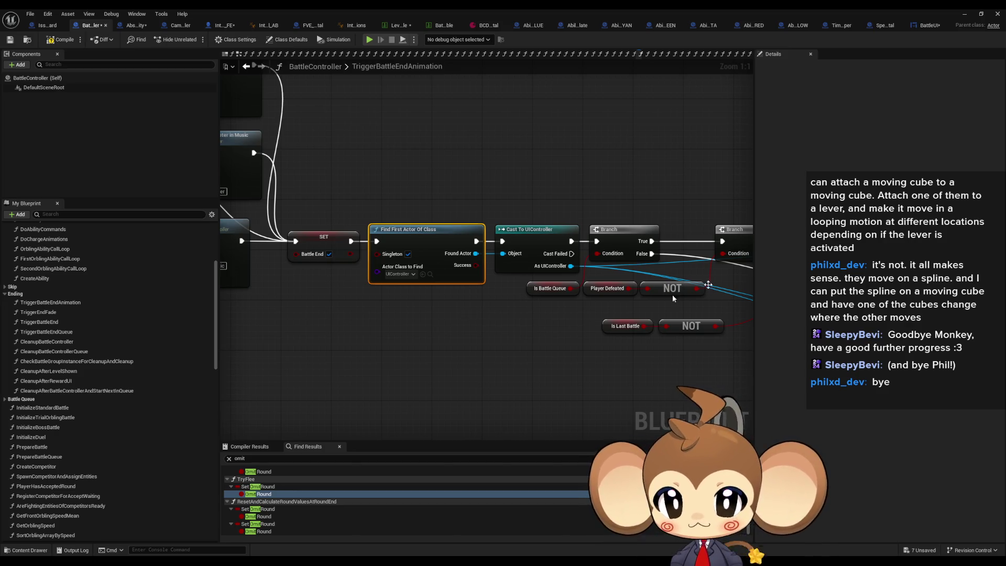
{"action": "scroll", "coordinate": [660, 317], "scroll_direction": "down", "scroll_amount": 4}
{"action": "mouse_move", "coordinate": [403, 292]}
{"action": "left_mouse_down"}
{"action": "mouse_move", "coordinate": [449, 304]}
{"action": "mouse_move", "coordinate": [459, 255]}
{"action": "mouse_move", "coordinate": [571, 269]}
{"action": "left_mouse_up"}
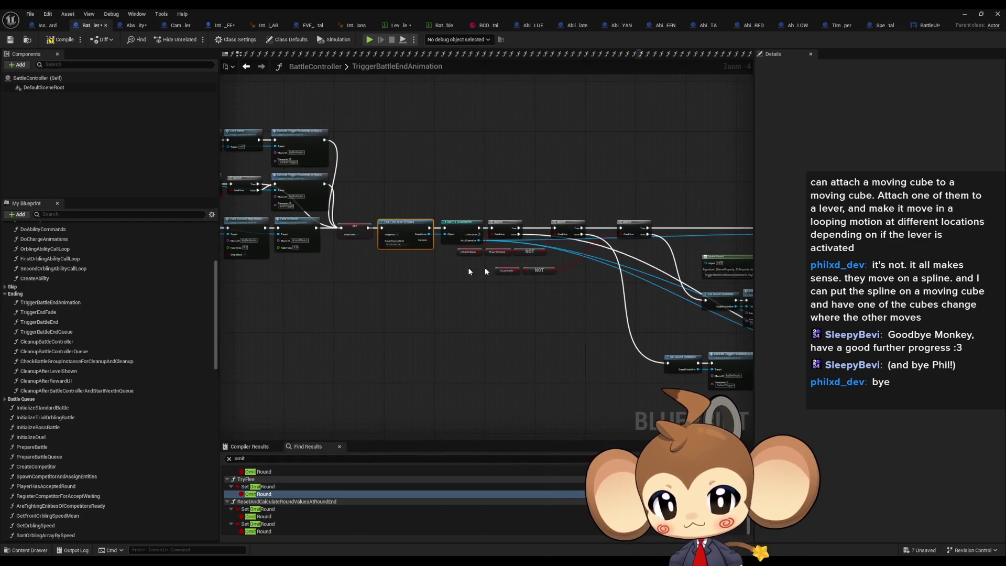
{"action": "scroll", "coordinate": [425, 267], "scroll_direction": "up", "scroll_amount": 4}
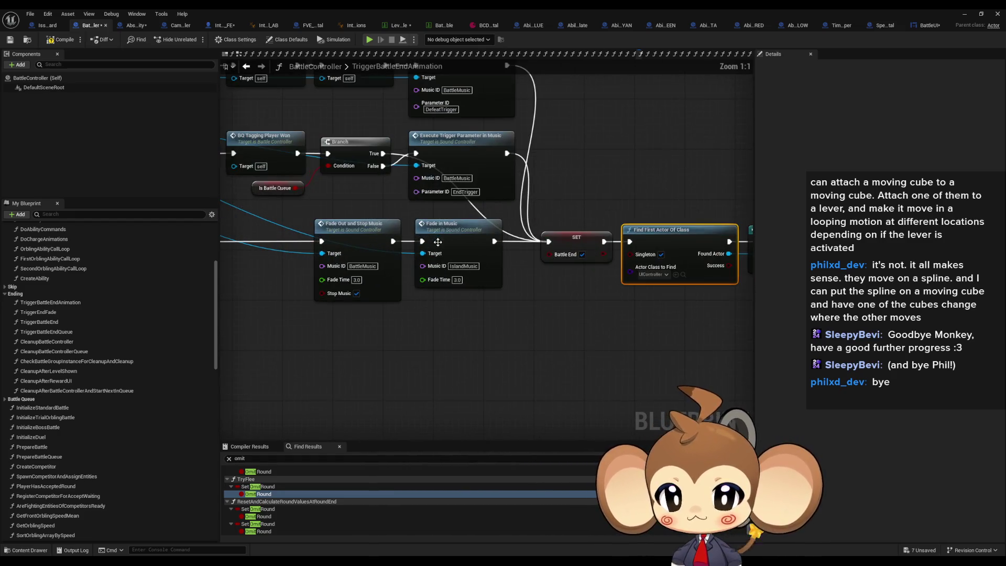
{"action": "mouse_move", "coordinate": [516, 289]}
{"action": "left_mouse_down"}
{"action": "mouse_move", "coordinate": [597, 352]}
{"action": "mouse_move", "coordinate": [601, 368]}
{"action": "left_mouse_up"}
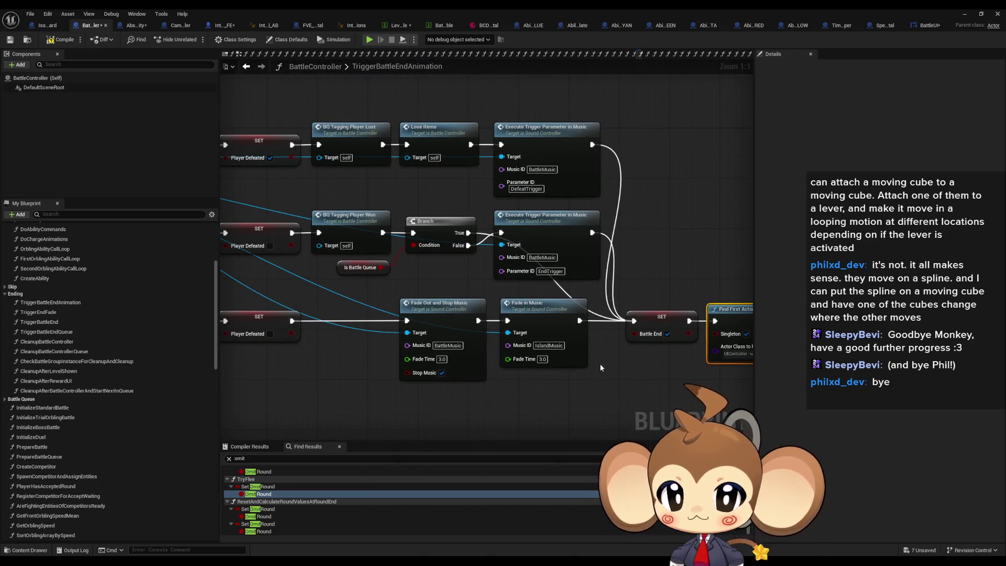
{"action": "mouse_move", "coordinate": [665, 325]}
{"action": "left_mouse_down"}
{"action": "mouse_move", "coordinate": [487, 299]}
{"action": "mouse_move", "coordinate": [326, 256]}
{"action": "mouse_move", "coordinate": [293, 241]}
{"action": "mouse_move", "coordinate": [369, 207]}
{"action": "mouse_move", "coordinate": [292, 184]}
{"action": "left_mouse_up"}
{"action": "scroll", "coordinate": [368, 207], "scroll_direction": "down", "scroll_amount": 2}
{"action": "scroll", "coordinate": [514, 231], "scroll_direction": "up", "scroll_amount": 1}
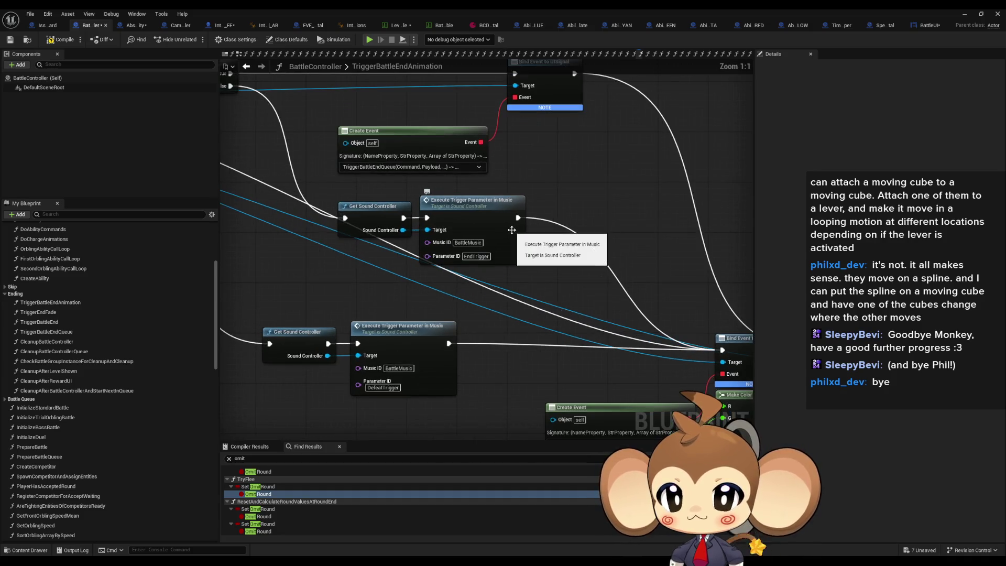
{"action": "mouse_move", "coordinate": [584, 256]}
{"action": "left_mouse_down"}
{"action": "mouse_move", "coordinate": [415, 214]}
{"action": "mouse_move", "coordinate": [496, 252]}
{"action": "mouse_move", "coordinate": [583, 260]}
{"action": "left_mouse_up"}
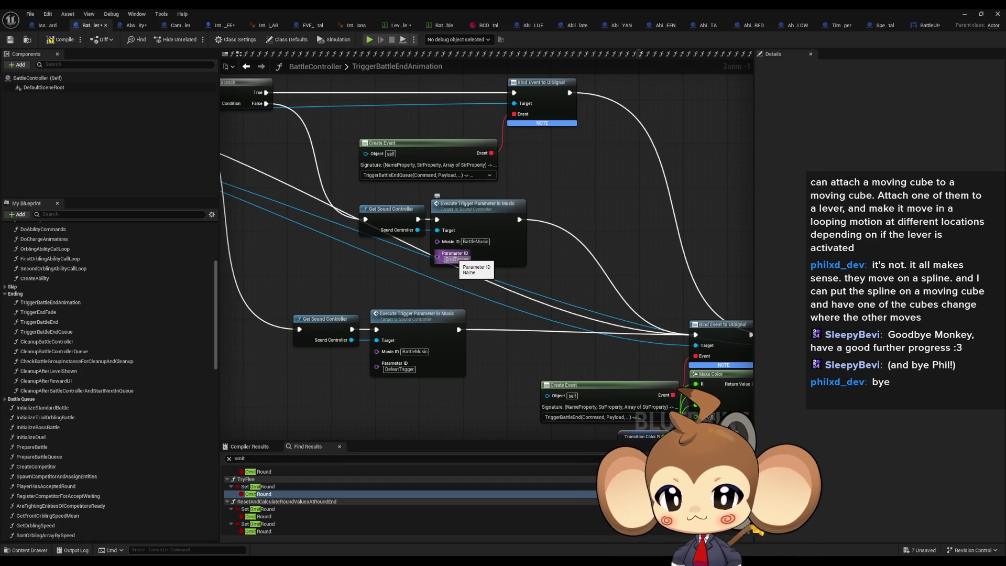
{"action": "scroll", "coordinate": [455, 257], "scroll_direction": "down", "scroll_amount": 4}
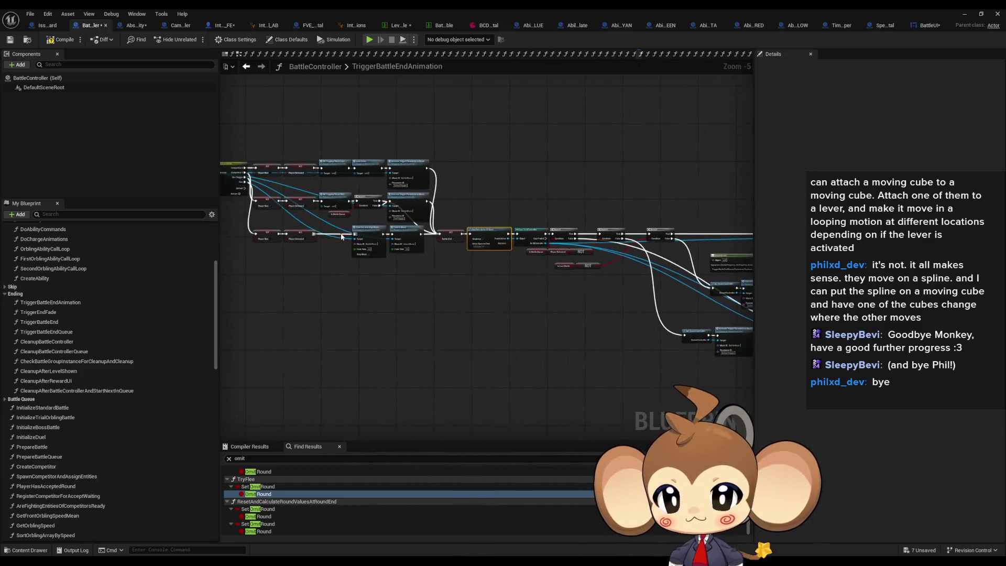
{"action": "scroll", "coordinate": [356, 220], "scroll_direction": "up", "scroll_amount": 4}
{"action": "mouse_move", "coordinate": [452, 173]}
{"action": "left_mouse_down"}
{"action": "mouse_move", "coordinate": [493, 246]}
{"action": "mouse_move", "coordinate": [472, 262]}
{"action": "mouse_move", "coordinate": [449, 256]}
{"action": "left_mouse_up"}
{"action": "scroll", "coordinate": [503, 238], "scroll_direction": "down", "scroll_amount": 2}
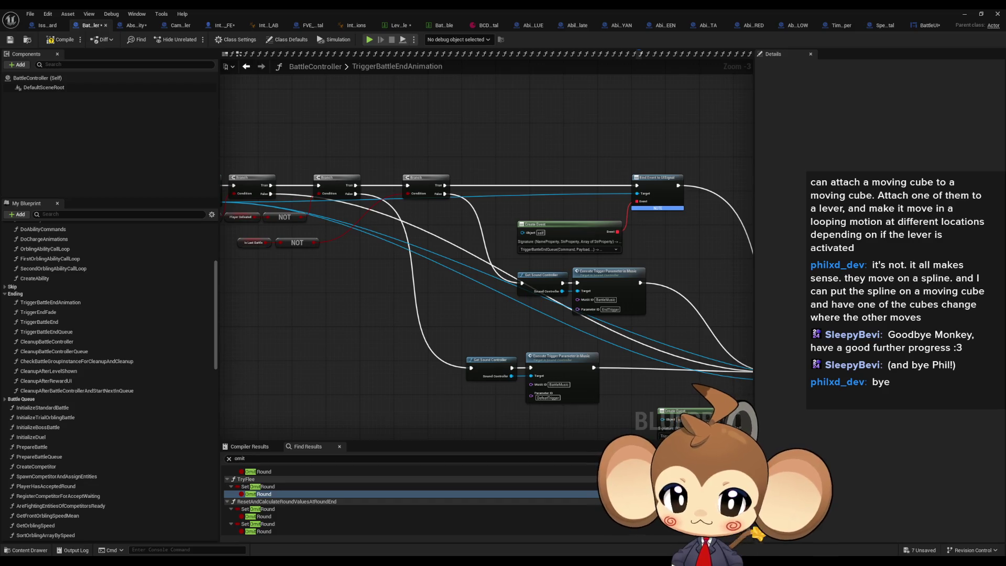
{"action": "left_click_drag", "start_coordinate": [414, 182], "coordinate": [664, 202]}
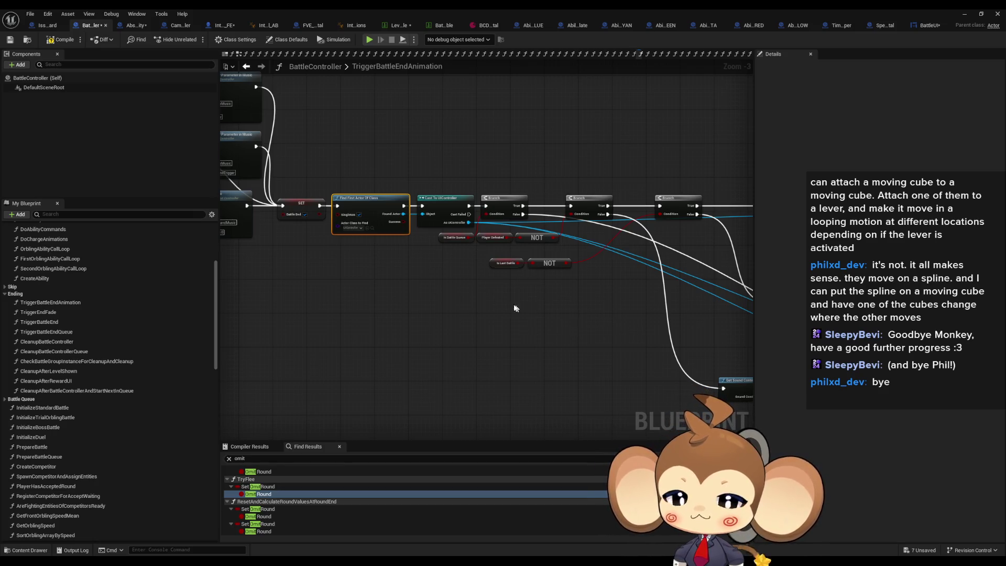
{"action": "scroll", "coordinate": [355, 231], "scroll_direction": "up", "scroll_amount": 3}
{"action": "left_click_drag", "start_coordinate": [468, 246], "coordinate": [30, 225]}
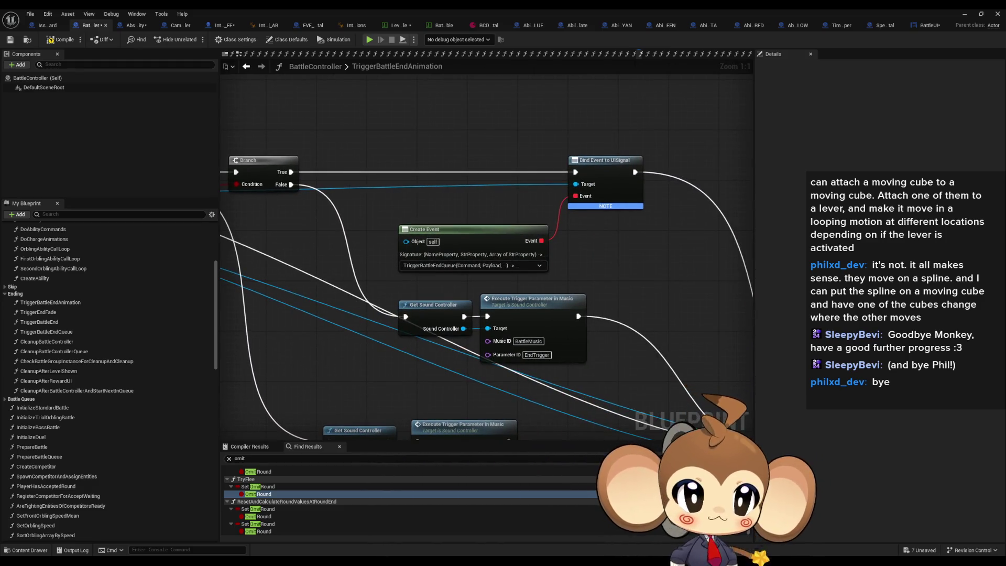
{"action": "left_click_drag", "start_coordinate": [119, 112], "coordinate": [307, 108]}
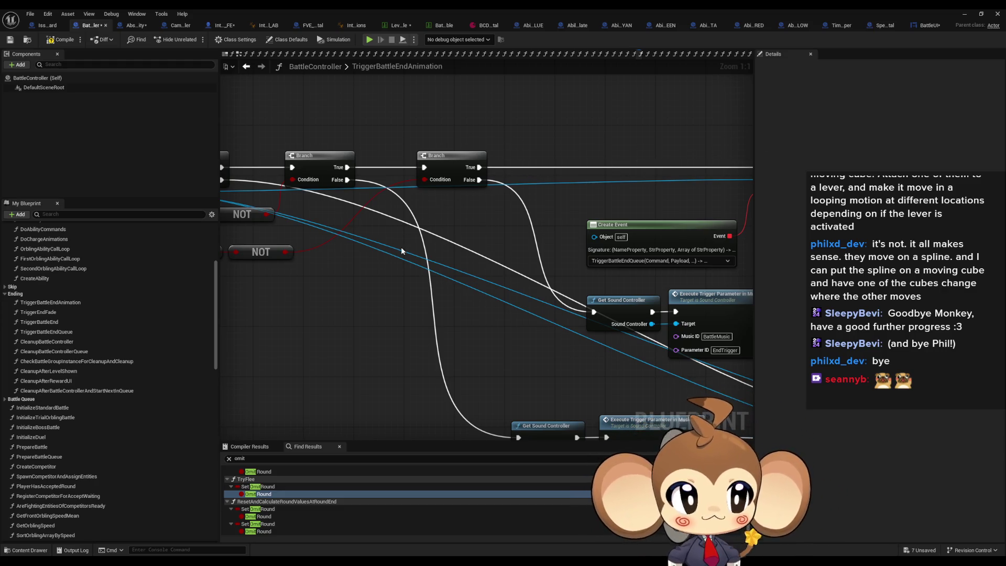
{"action": "mouse_move", "coordinate": [417, 294]}
{"action": "left_mouse_down"}
{"action": "mouse_move", "coordinate": [439, 291]}
{"action": "mouse_move", "coordinate": [366, 238]}
{"action": "left_mouse_up"}
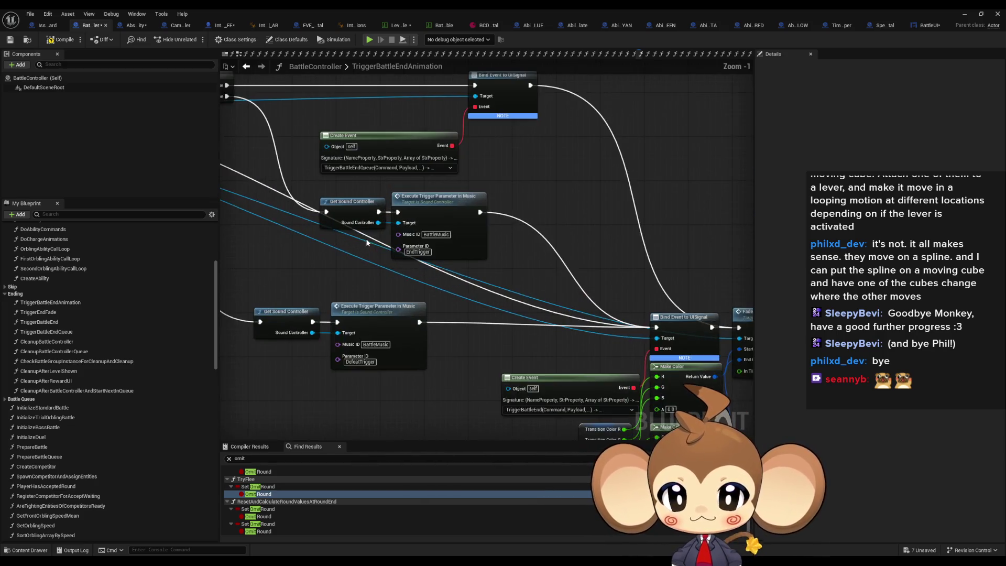
{"action": "scroll", "coordinate": [366, 238], "scroll_direction": "down", "scroll_amount": 1}
{"action": "left_click_drag", "start_coordinate": [425, 229], "coordinate": [405, 209]}
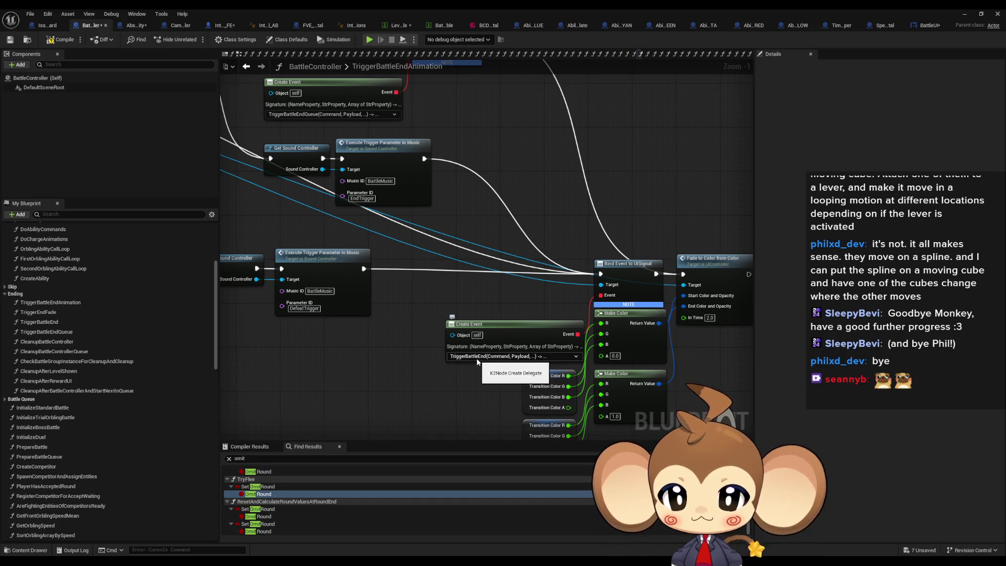
{"action": "scroll", "coordinate": [437, 329], "scroll_direction": "down", "scroll_amount": 1}
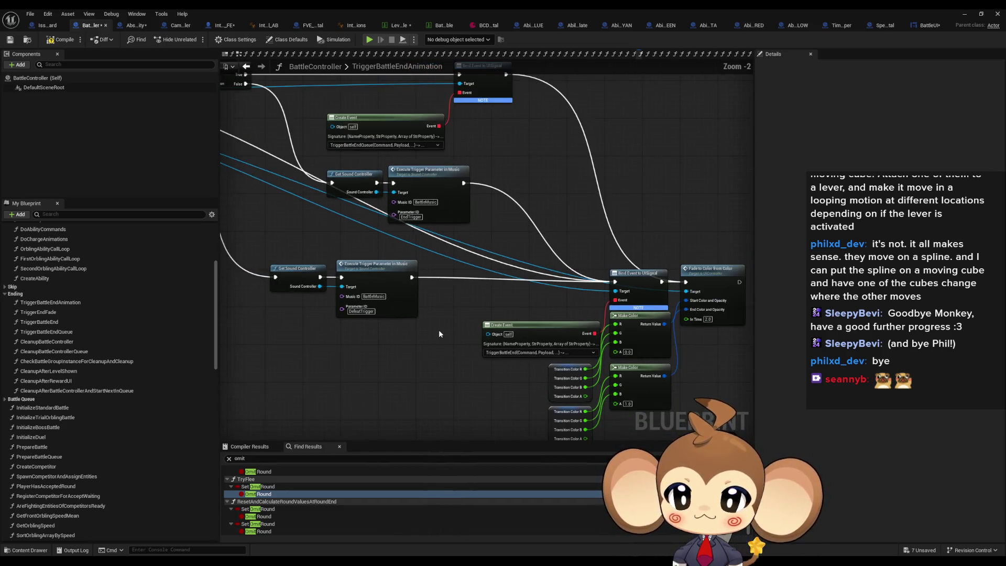
{"action": "scroll", "coordinate": [437, 329], "scroll_direction": "down", "scroll_amount": 2}
{"action": "left_click_drag", "start_coordinate": [424, 325], "coordinate": [565, 332]}
{"action": "scroll", "coordinate": [565, 331], "scroll_direction": "down", "scroll_amount": 2}
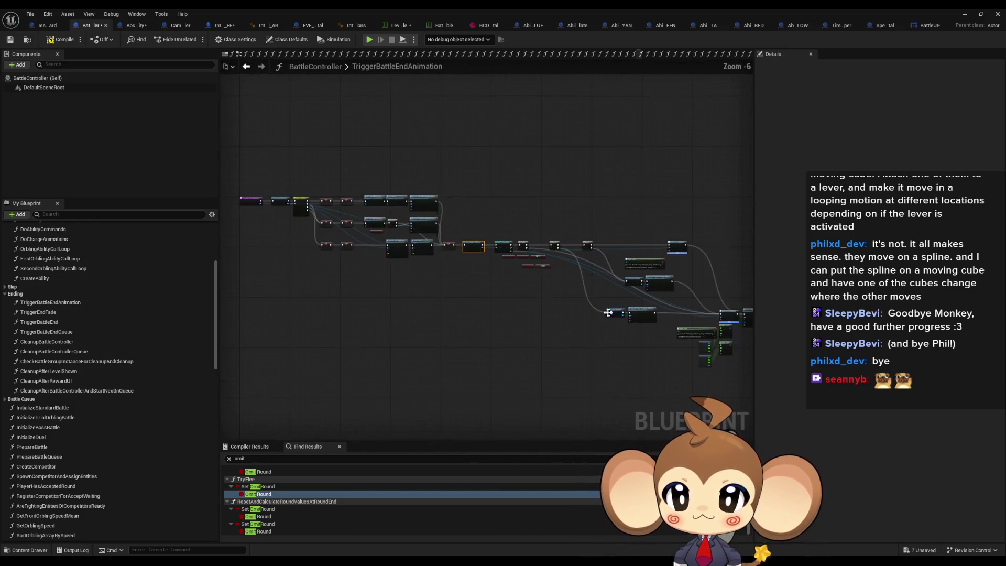
{"action": "left_click_drag", "start_coordinate": [442, 192], "coordinate": [749, 371]}
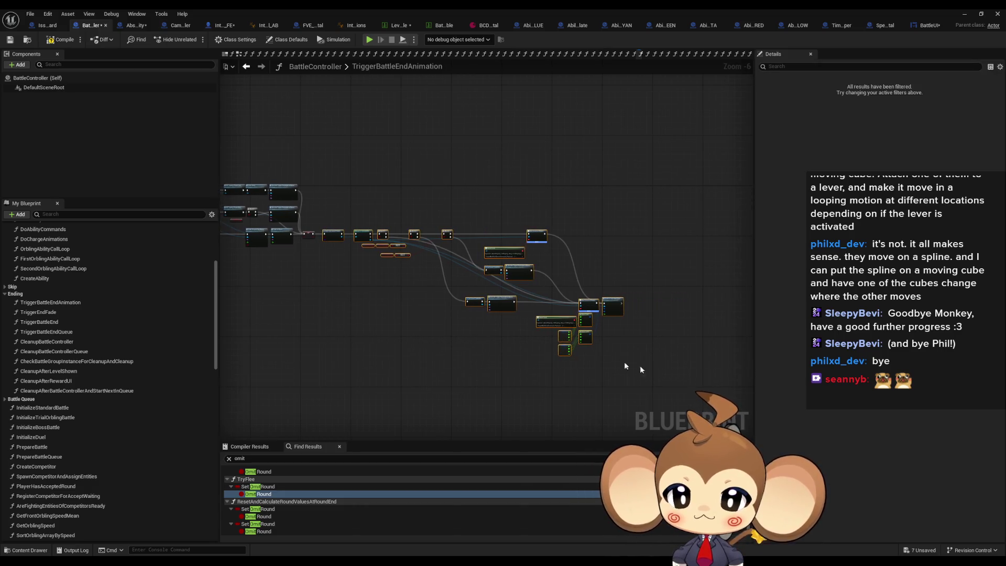
Step: Open the TriggerEndFade graph and select its fade node chain
{"action": "double_click", "coordinate": [46, 313]}
{"action": "left_click_drag", "start_coordinate": [331, 231], "coordinate": [363, 238]}
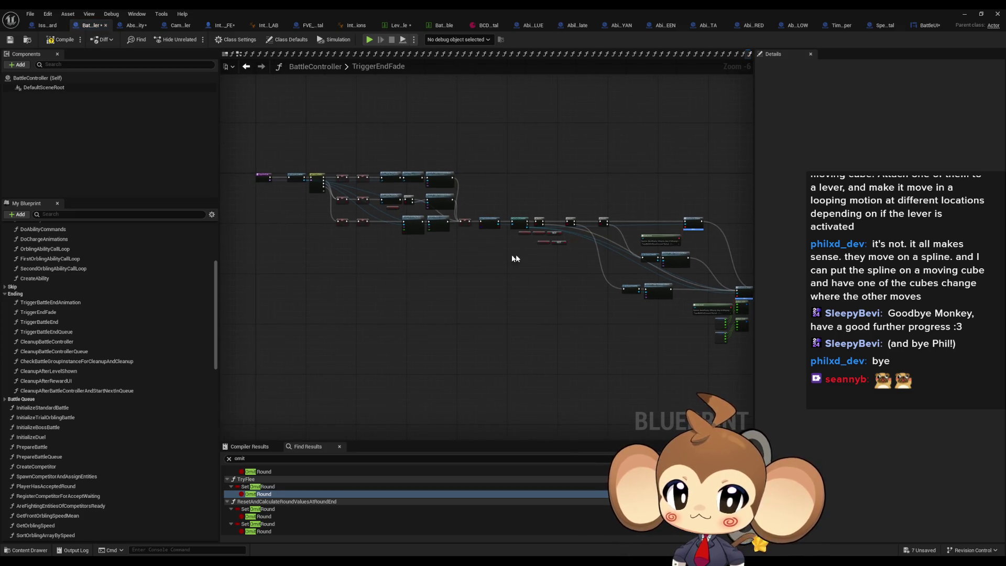
{"action": "scroll", "coordinate": [504, 258], "scroll_direction": "up", "scroll_amount": 2}
{"action": "mouse_move", "coordinate": [640, 257]}
{"action": "left_mouse_down"}
{"action": "mouse_move", "coordinate": [346, 214]}
{"action": "mouse_move", "coordinate": [325, 179]}
{"action": "left_mouse_up"}
{"action": "left_click", "coordinate": [313, 173]}
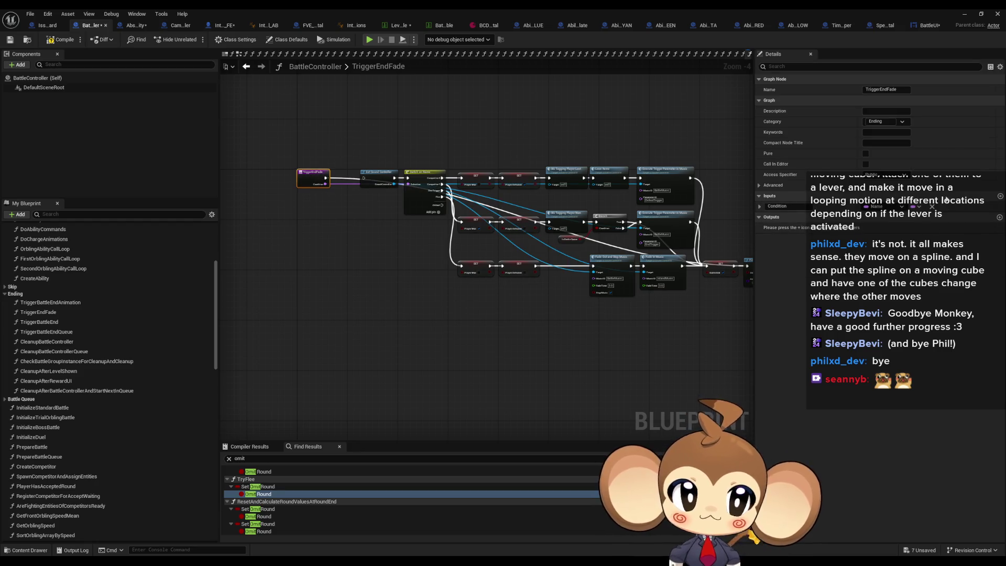
{"action": "left_click_drag", "start_coordinate": [358, 120], "coordinate": [715, 350]}
{"action": "key", "text": "Delete"}
{"action": "scroll", "coordinate": [246, 293], "scroll_direction": "up", "scroll_amount": 5}
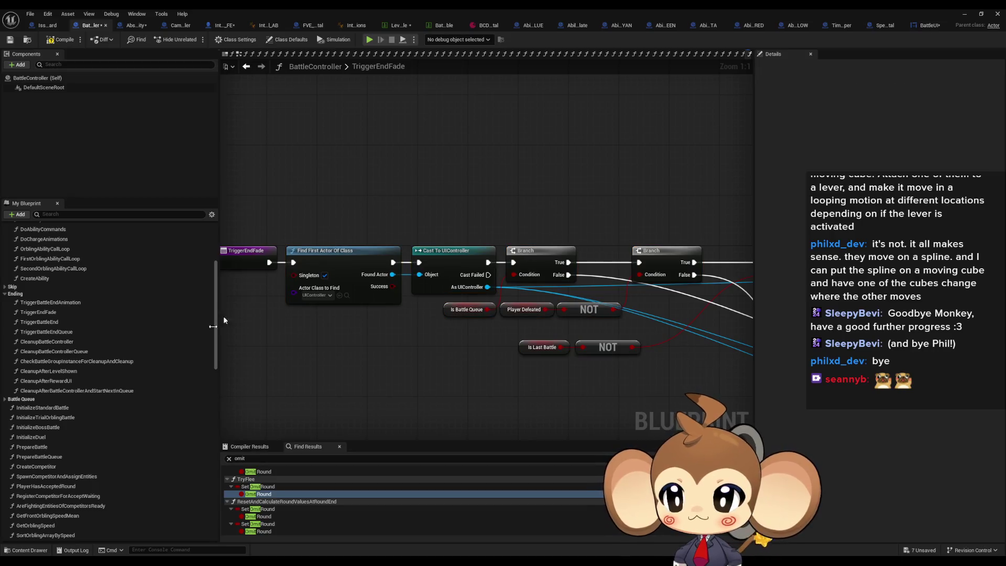
Step: Return to TriggerBattleEndAnimation and review its music and SET nodes
{"action": "double_click", "coordinate": [63, 303]}
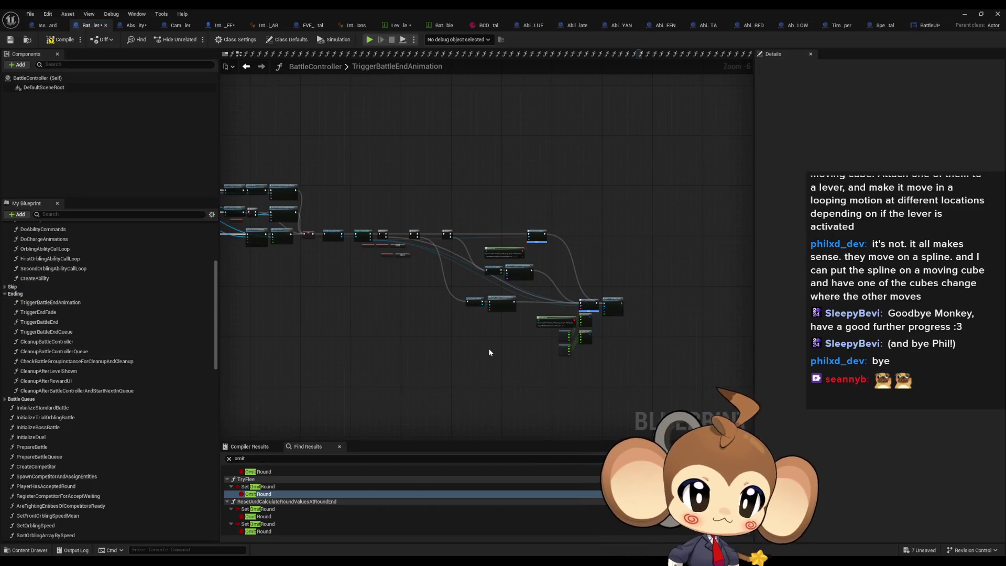
{"action": "scroll", "coordinate": [449, 336], "scroll_direction": "up", "scroll_amount": 5}
{"action": "mouse_move", "coordinate": [486, 305]}
{"action": "left_mouse_down"}
{"action": "mouse_move", "coordinate": [526, 314]}
{"action": "mouse_move", "coordinate": [565, 341]}
{"action": "left_mouse_up"}
{"action": "right_click", "coordinate": [446, 347]}
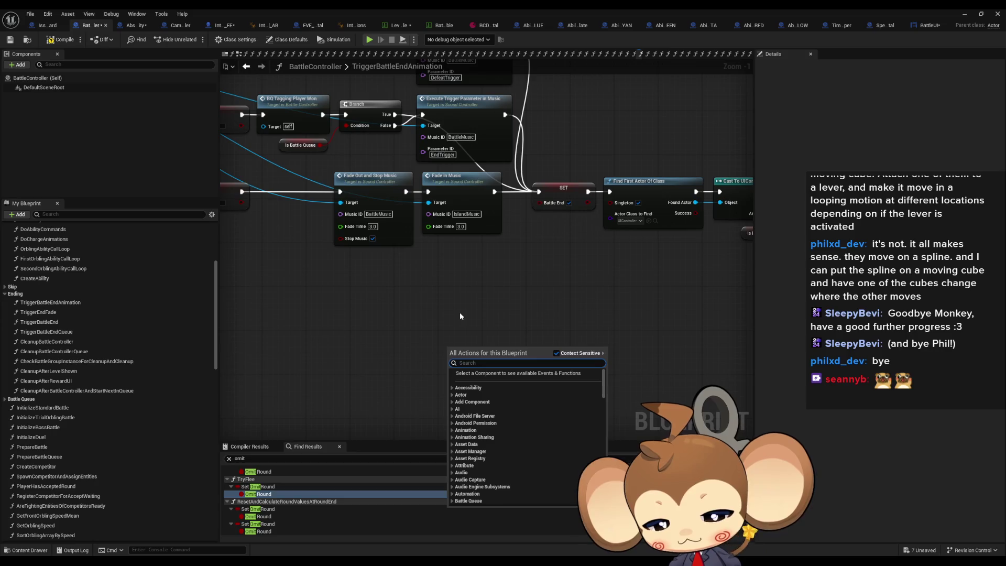
{"action": "left_click", "coordinate": [460, 312]}
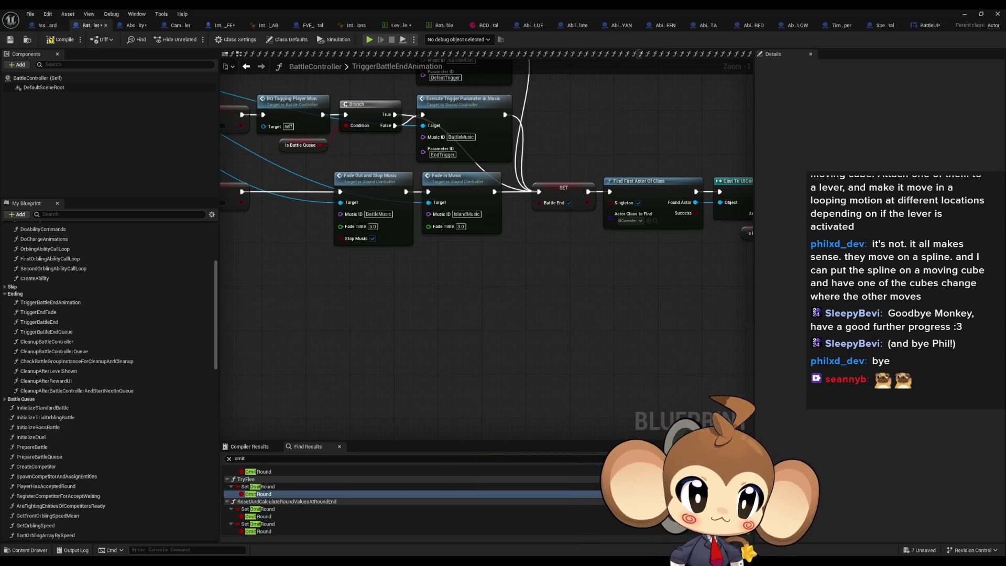
Step: In 2_CameraLevelLoadedListener, select the Find Actor, Cast, Play Sequence, Bind Event and Create Event nodes
{"action": "left_click", "coordinate": [661, 54]}
{"action": "mouse_move", "coordinate": [348, 169]}
{"action": "left_mouse_down"}
{"action": "mouse_move", "coordinate": [518, 252]}
{"action": "mouse_move", "coordinate": [712, 292]}
{"action": "left_mouse_up"}
{"action": "left_click_drag", "start_coordinate": [555, 154], "coordinate": [678, 382]}
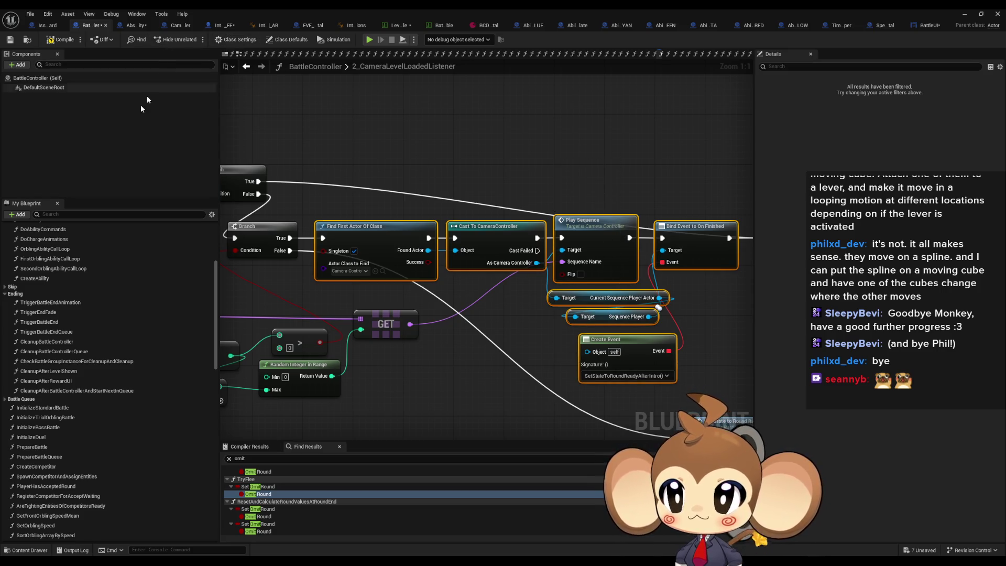
Step: Paste the sequence-playing nodes after SET in TriggerBattleEndAnimation and wire them in
{"action": "double_click", "coordinate": [21, 312]}
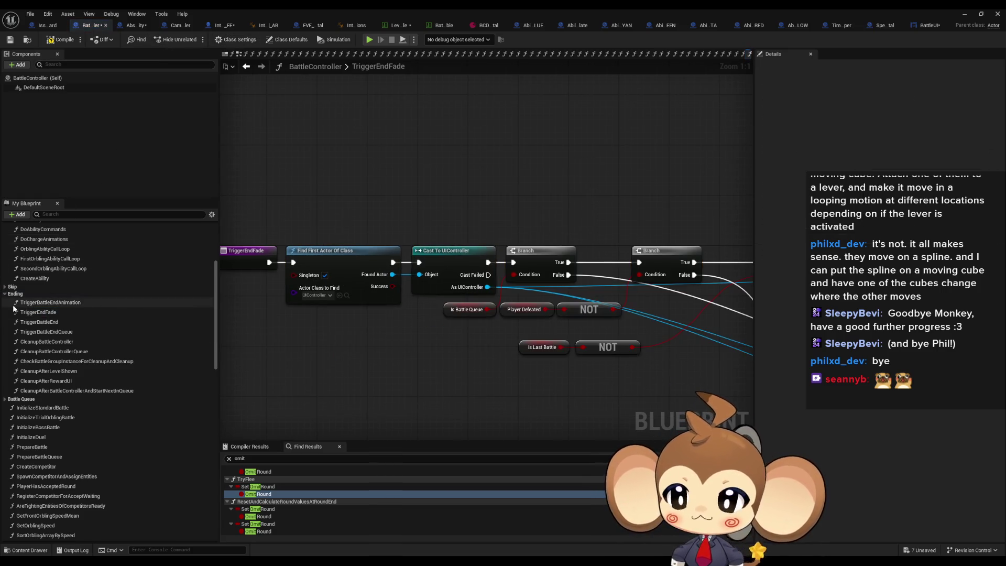
{"action": "double_click", "coordinate": [21, 302]}
{"action": "scroll", "coordinate": [445, 328], "scroll_direction": "down", "scroll_amount": 3}
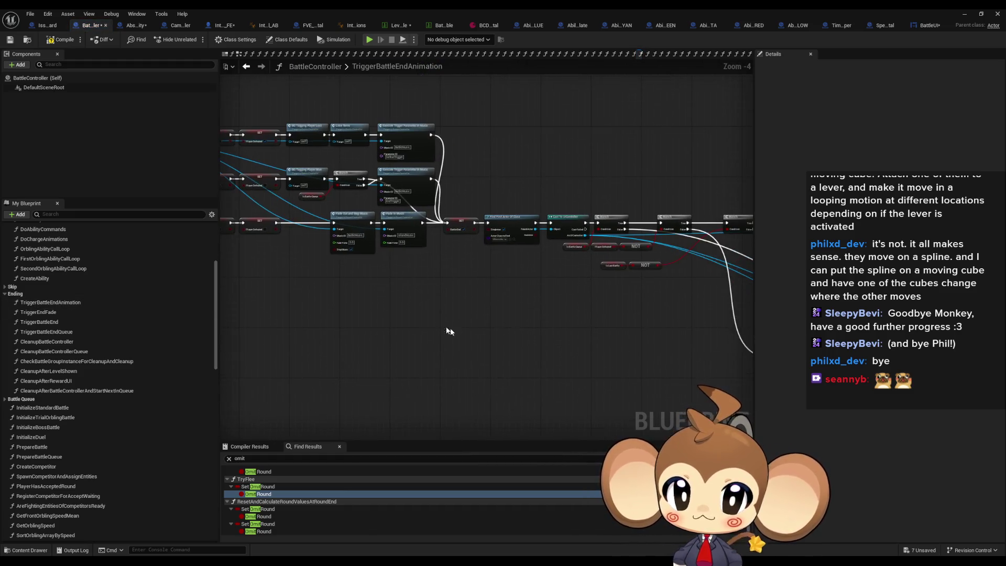
{"action": "key", "text": "ctrl+v"}
{"action": "scroll", "coordinate": [467, 332], "scroll_direction": "up", "scroll_amount": 3}
{"action": "mouse_move", "coordinate": [478, 194]}
{"action": "left_mouse_down"}
{"action": "mouse_move", "coordinate": [461, 230]}
{"action": "mouse_move", "coordinate": [280, 348]}
{"action": "mouse_move", "coordinate": [285, 362]}
{"action": "left_mouse_up"}
{"action": "left_click", "coordinate": [563, 295]}
{"action": "left_click_drag", "start_coordinate": [563, 295], "coordinate": [516, 219]}
Step: Bind the pasted Create Event node to the TriggerEndFade function
{"action": "left_click", "coordinate": [466, 414]}
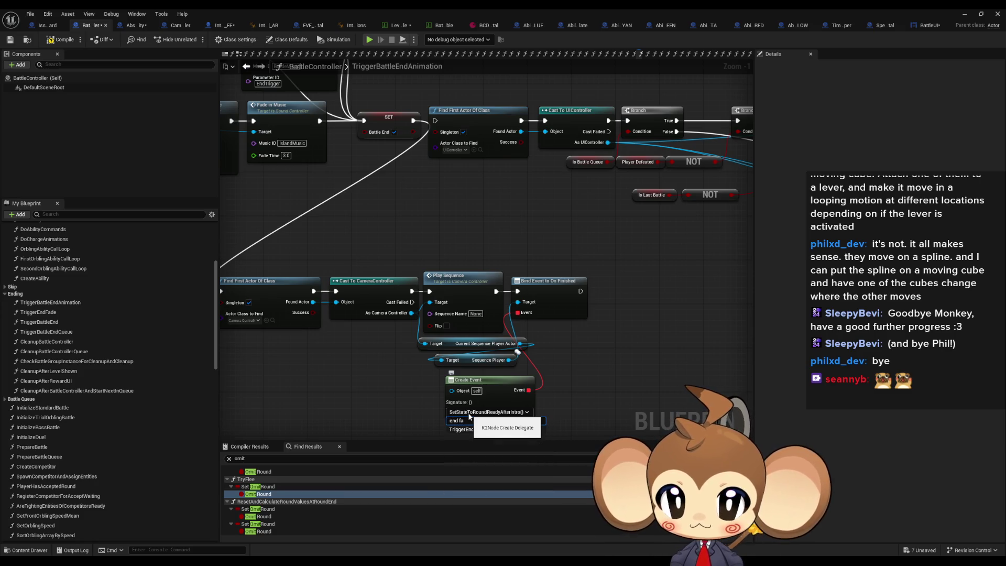
{"action": "type", "text": "end fa"}
{"action": "left_click", "coordinate": [483, 430]}
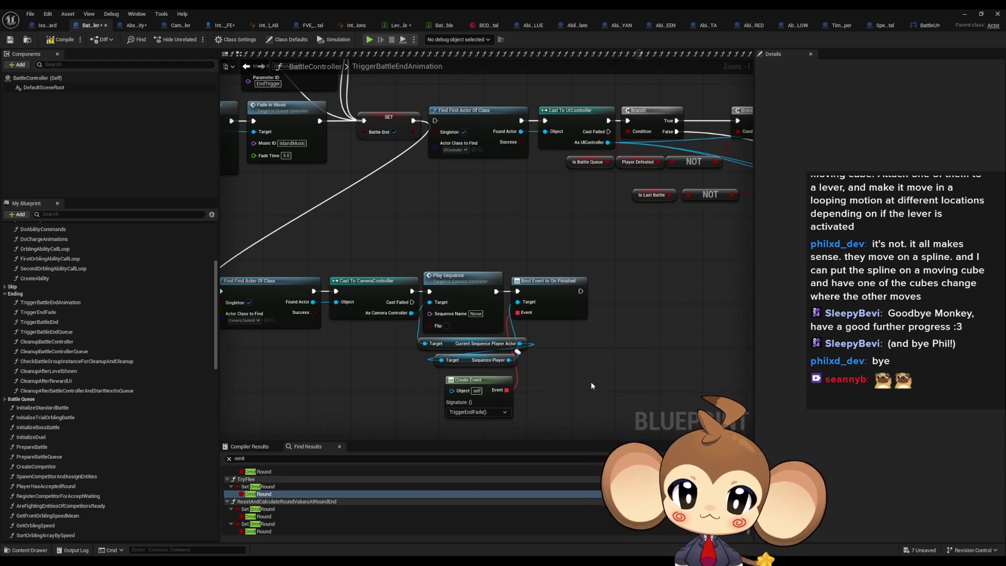
{"action": "left_click_drag", "start_coordinate": [559, 342], "coordinate": [610, 330]}
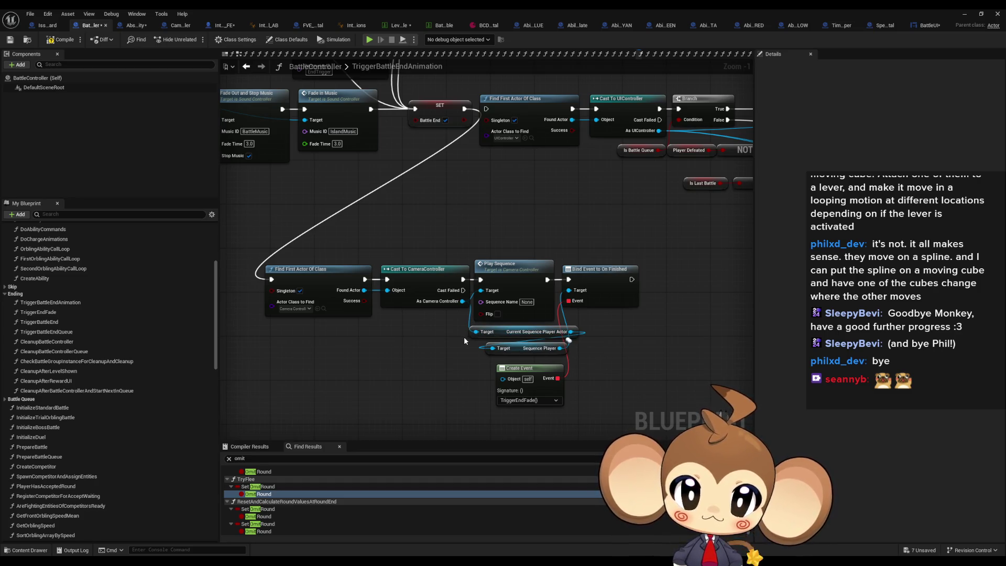
{"action": "scroll", "coordinate": [377, 357], "scroll_direction": "down", "scroll_amount": 2}
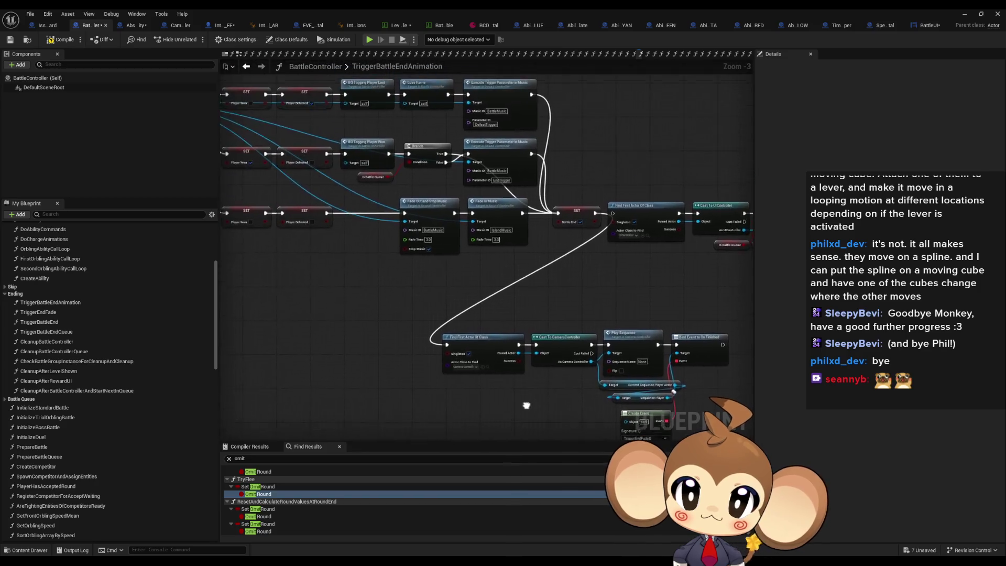
{"action": "left_click_drag", "start_coordinate": [393, 369], "coordinate": [364, 335]}
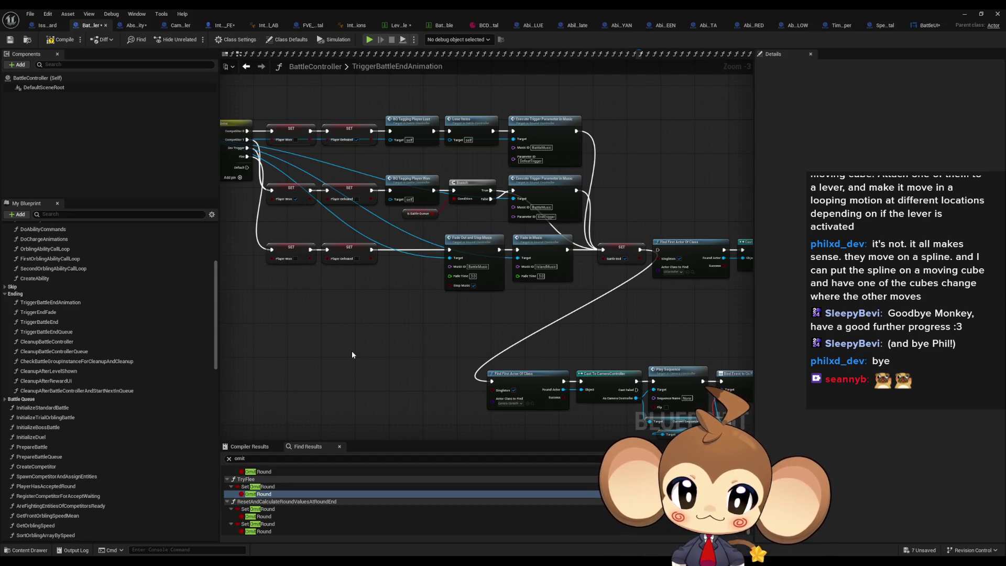
Step: Review the six SET nodes and the pasted Play Sequence chain in the graph
{"action": "left_click_drag", "start_coordinate": [308, 150], "coordinate": [354, 286]}
{"action": "left_click_drag", "start_coordinate": [411, 327], "coordinate": [361, 276]}
{"action": "left_click", "coordinate": [630, 309]}
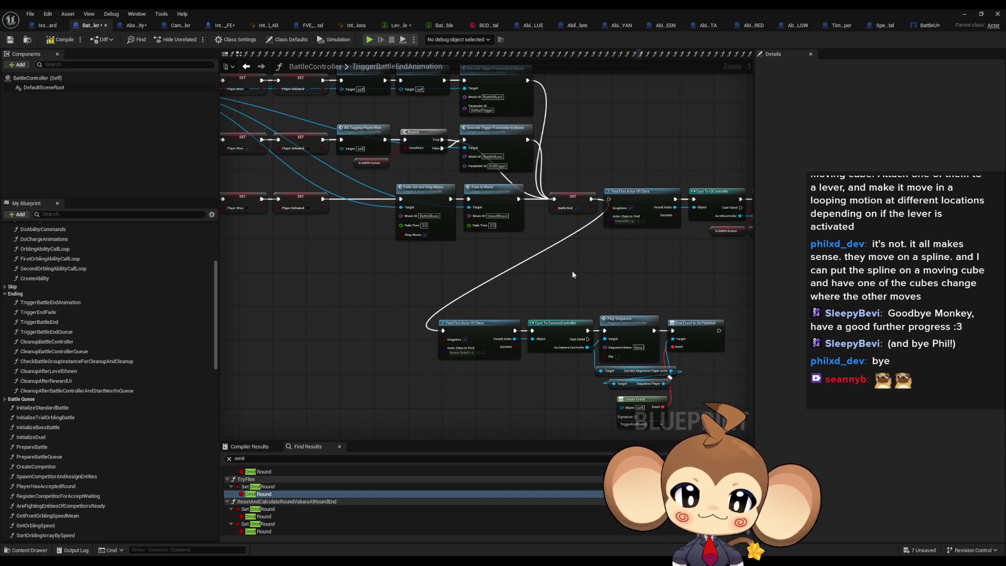
{"action": "mouse_move", "coordinate": [596, 296]}
{"action": "left_mouse_down"}
{"action": "mouse_move", "coordinate": [542, 282]}
{"action": "mouse_move", "coordinate": [532, 257]}
{"action": "left_mouse_up"}
{"action": "left_click", "coordinate": [585, 309]}
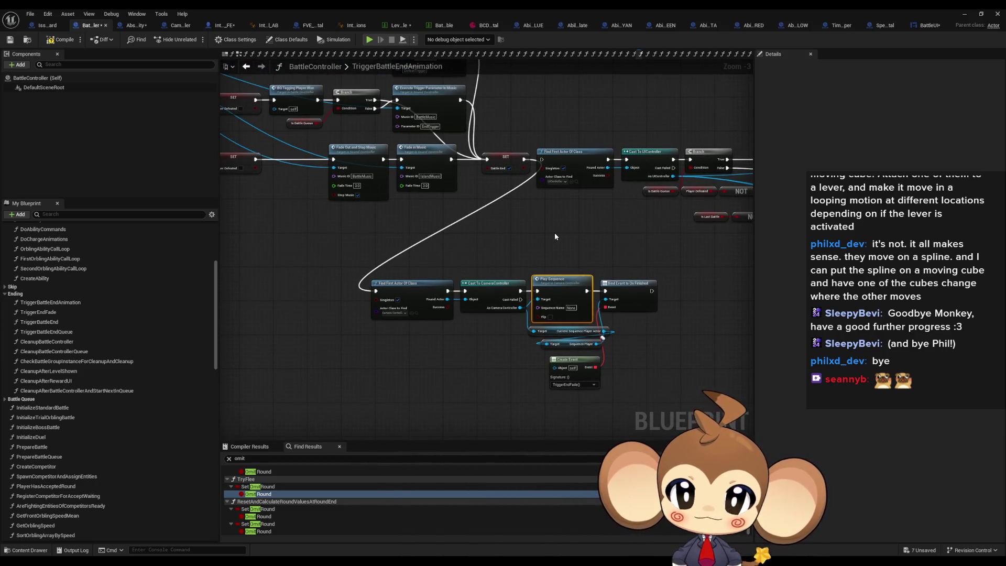
{"action": "scroll", "coordinate": [551, 231], "scroll_direction": "up", "scroll_amount": 3}
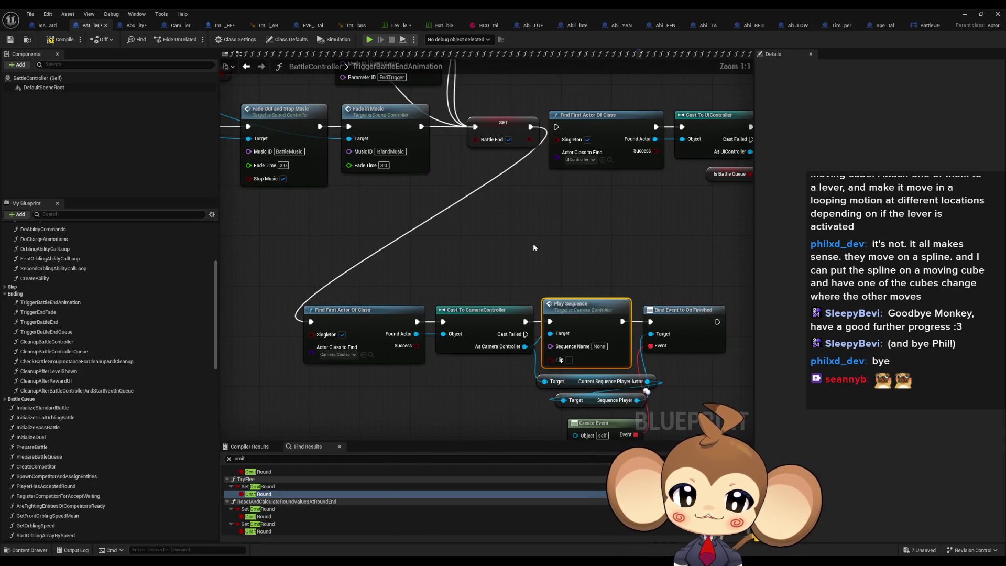
{"action": "left_click_drag", "start_coordinate": [533, 246], "coordinate": [511, 210]}
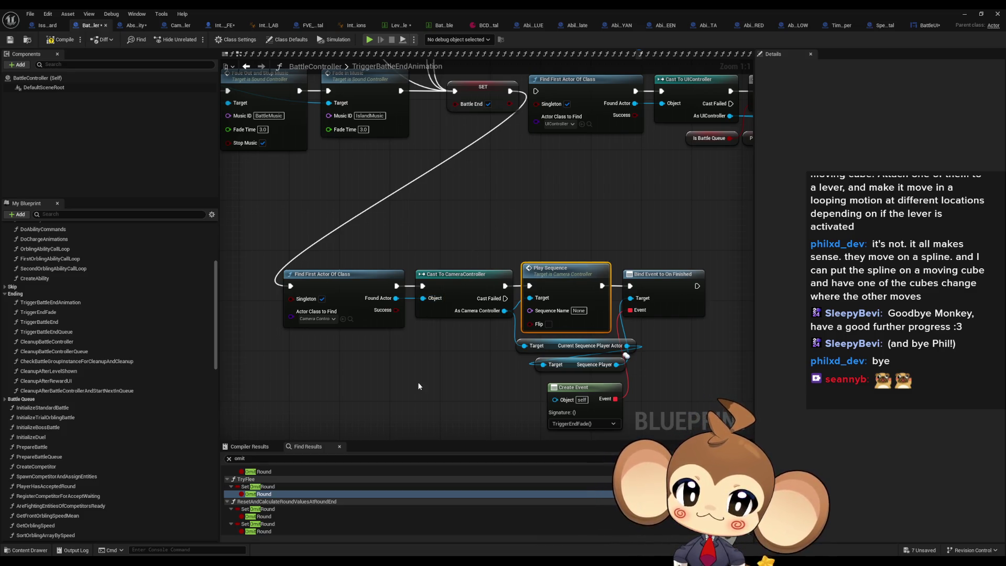
{"action": "left_click_drag", "start_coordinate": [418, 385], "coordinate": [434, 326]}
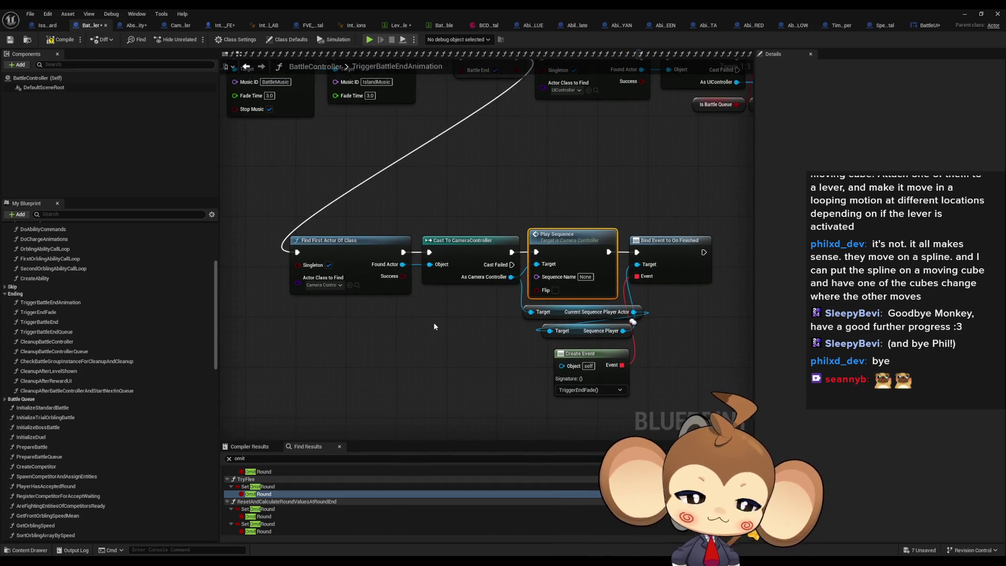
{"action": "left_click", "coordinate": [434, 326]}
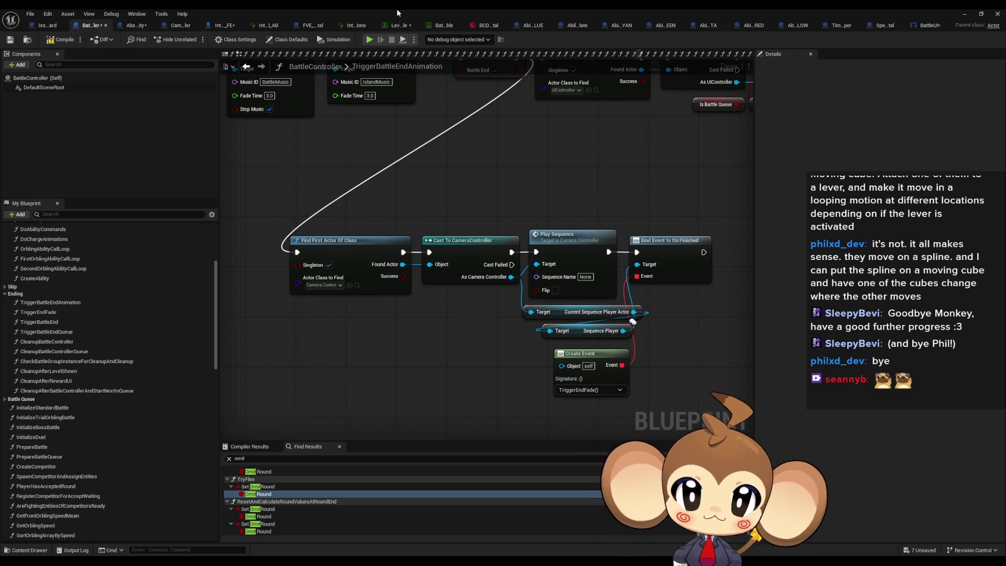
Step: Set the Play Sequence node's Sequence Name to BattleEndSequence and open the level-sequence data table
{"action": "left_click", "coordinate": [585, 277]}
{"action": "type", "text": "BattleEndS"}
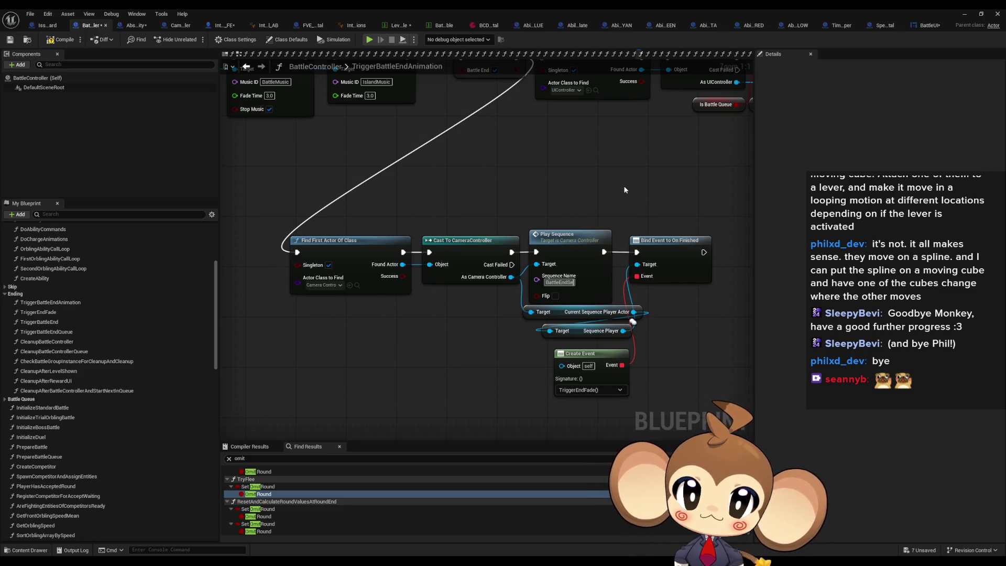
{"action": "type", "text": "equence"}
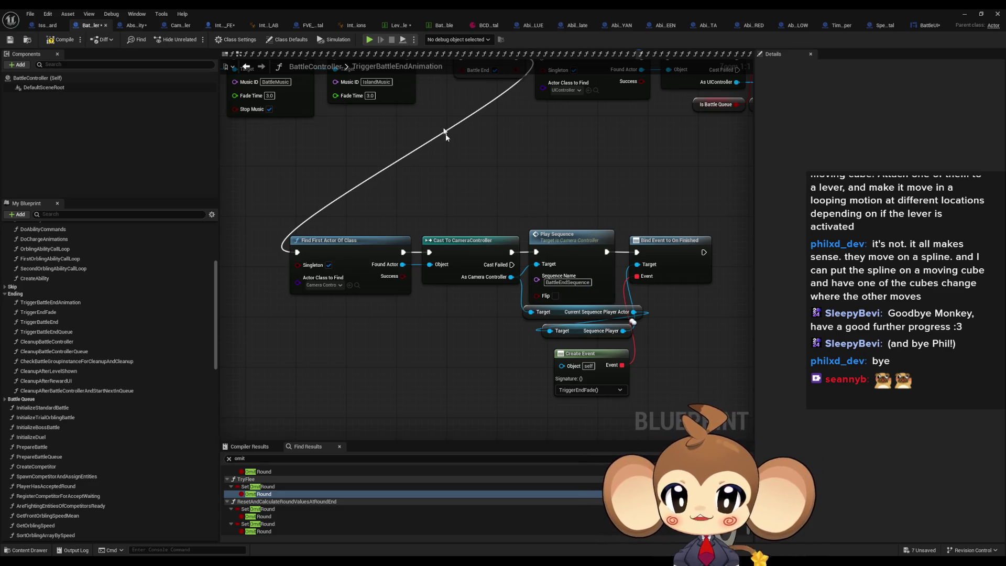
{"action": "left_click", "coordinate": [396, 25]}
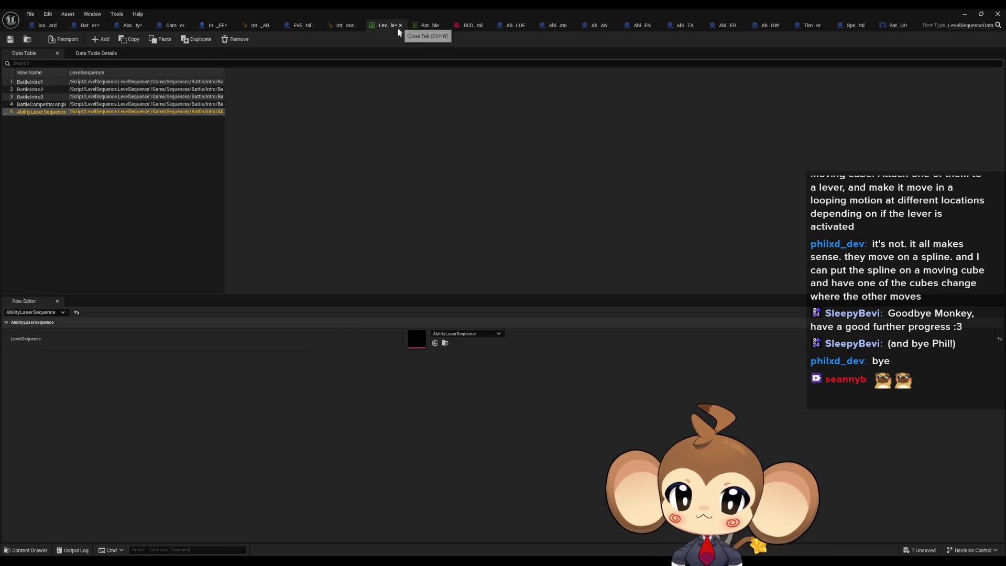
Step: Add a new data table row named BattleEndSequence
{"action": "left_click", "coordinate": [101, 39]}
{"action": "double_click", "coordinate": [37, 120]}
{"action": "type", "text": "BattleEndSequence"}
{"action": "key", "text": "Return"}
Step: Create a Level Sequence named BattleEndSequence in Sequences/Battle/Intro
{"action": "double_click", "coordinate": [496, 12]}
{"action": "left_click_drag", "start_coordinate": [564, 112], "coordinate": [190, 60]}
{"action": "scroll", "coordinate": [574, 420], "scroll_direction": "down", "scroll_amount": 2}
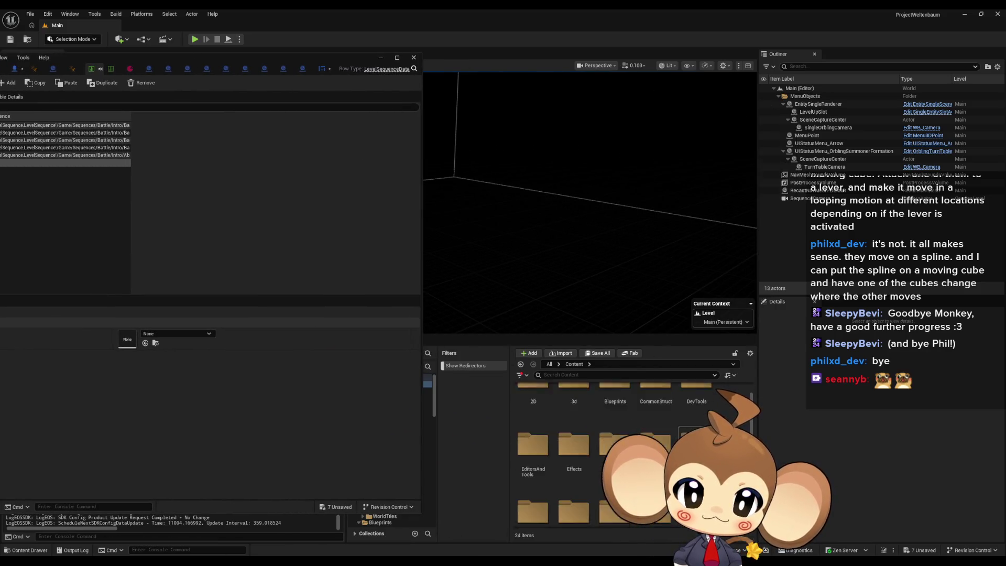
{"action": "scroll", "coordinate": [661, 431], "scroll_direction": "down", "scroll_amount": 2}
{"action": "double_click", "coordinate": [661, 425]}
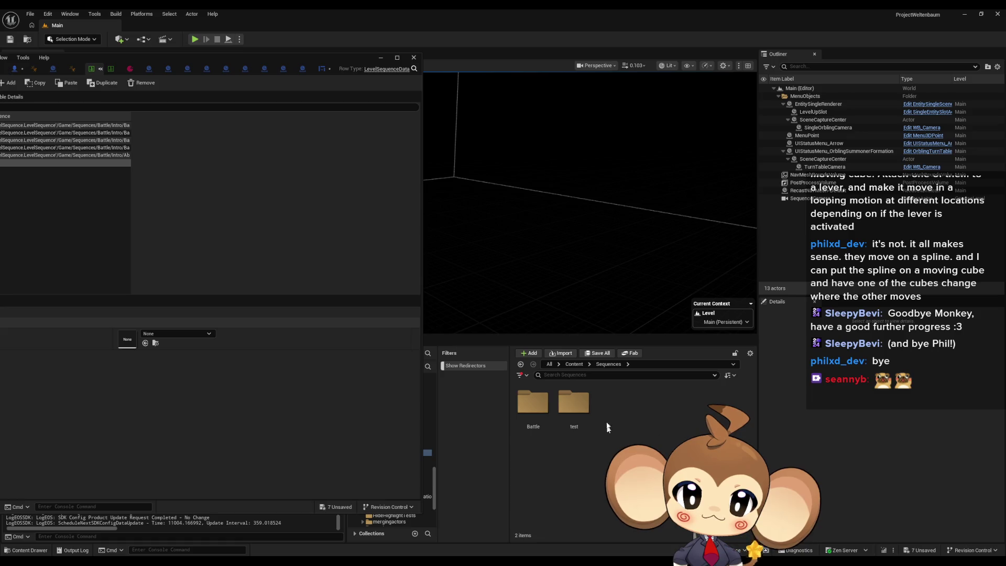
{"action": "double_click", "coordinate": [532, 411]}
{"action": "double_click", "coordinate": [533, 412]}
{"action": "right_click", "coordinate": [639, 472]}
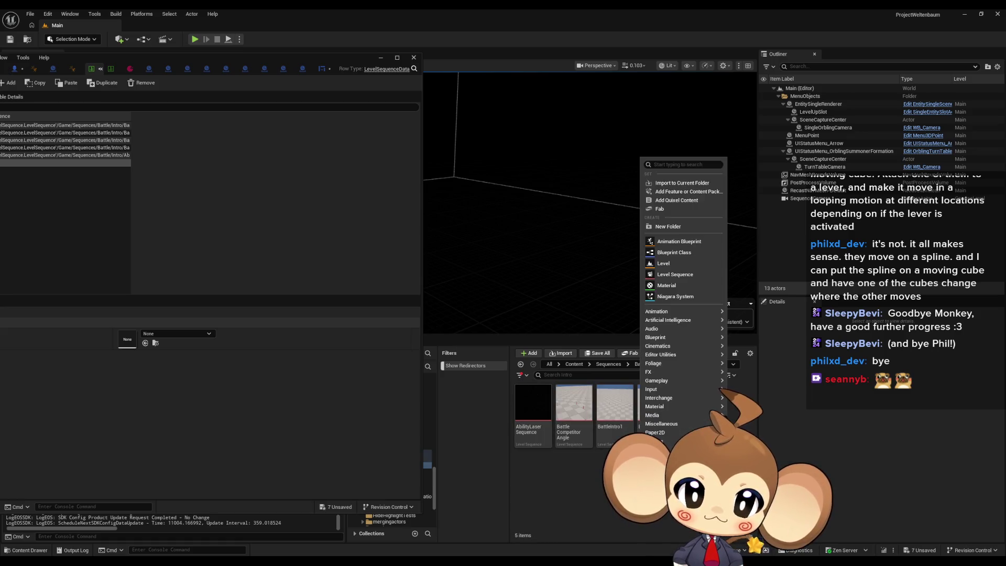
{"action": "left_click", "coordinate": [682, 281]}
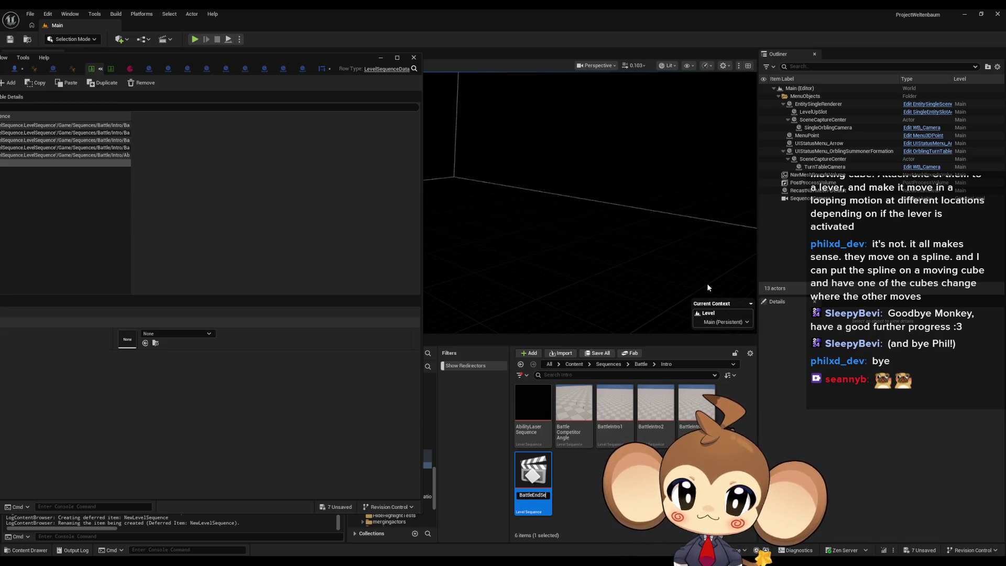
{"action": "type", "text": "equence"}
{"action": "key", "text": "Return"}
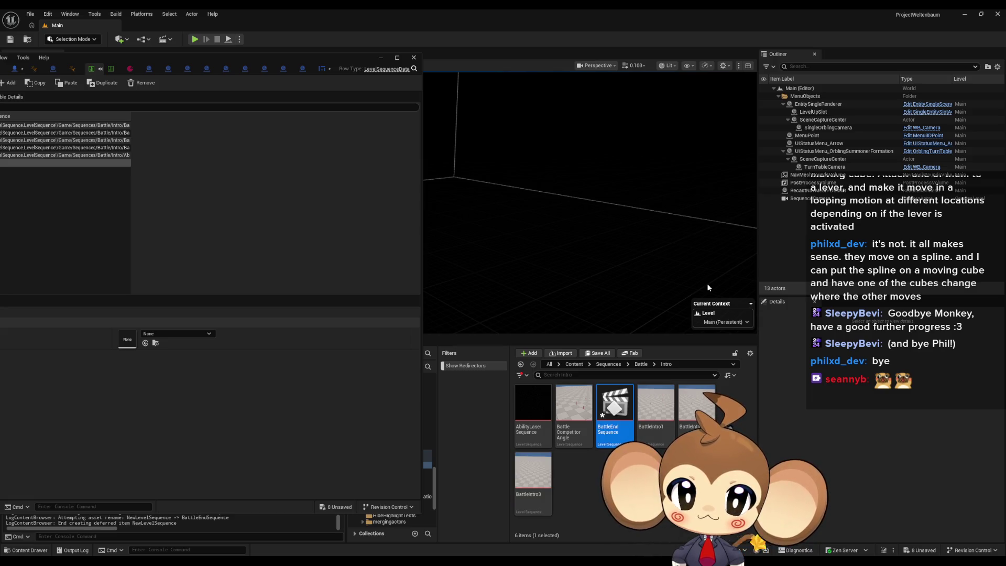
Step: Assign the BattleEndSequence asset to the row's LevelSequence field
{"action": "left_click_drag", "start_coordinate": [150, 71], "coordinate": [315, 78]}
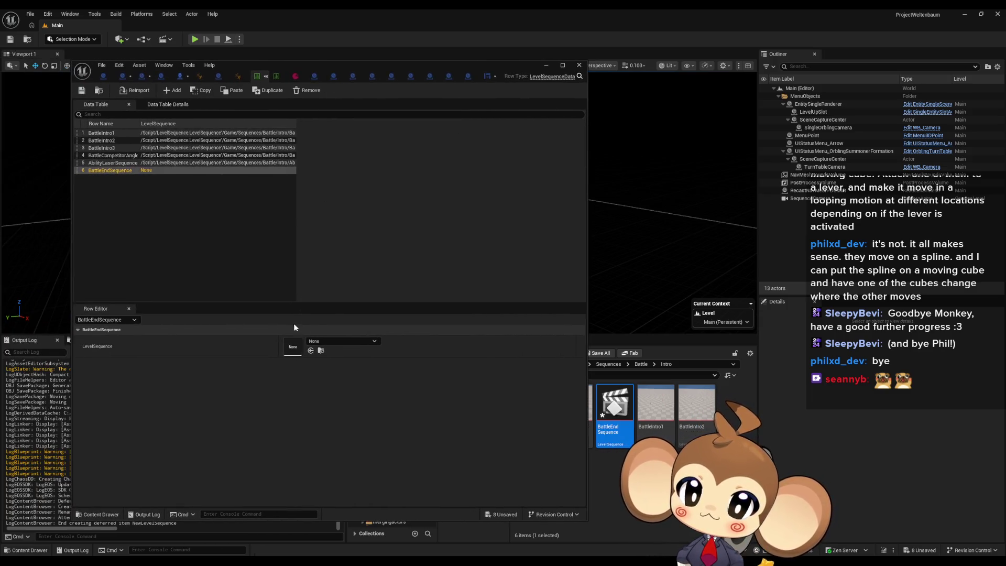
{"action": "left_click", "coordinate": [323, 342]}
{"action": "type", "text": "batt end"}
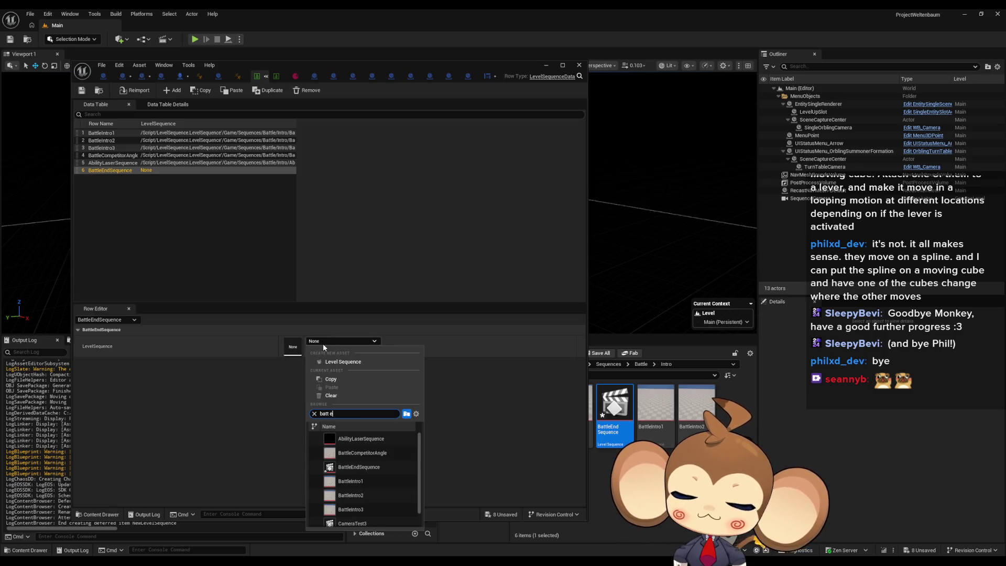
{"action": "left_click", "coordinate": [351, 443]}
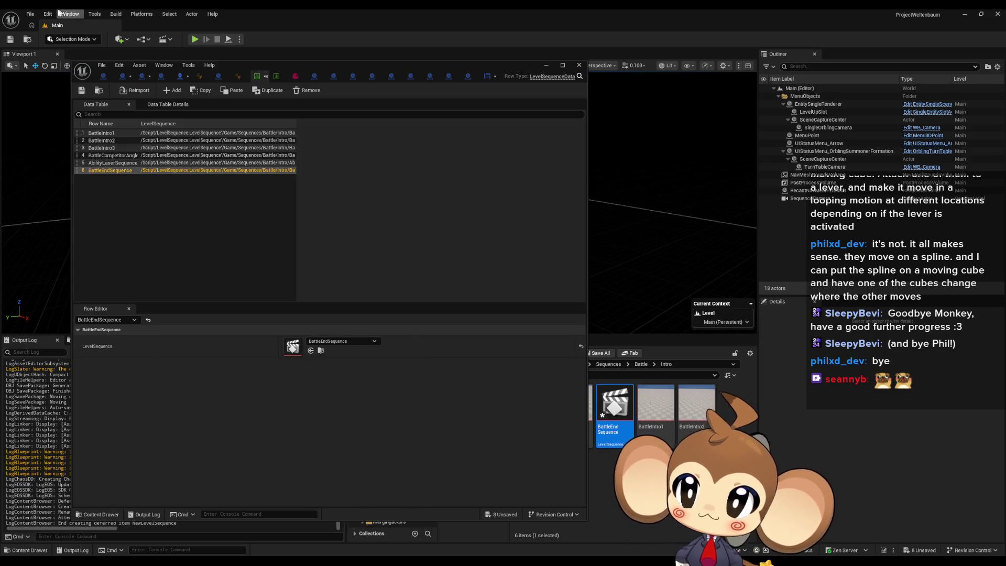
Step: Save all changes and hide the data table editor
{"action": "left_click", "coordinate": [48, 14]}
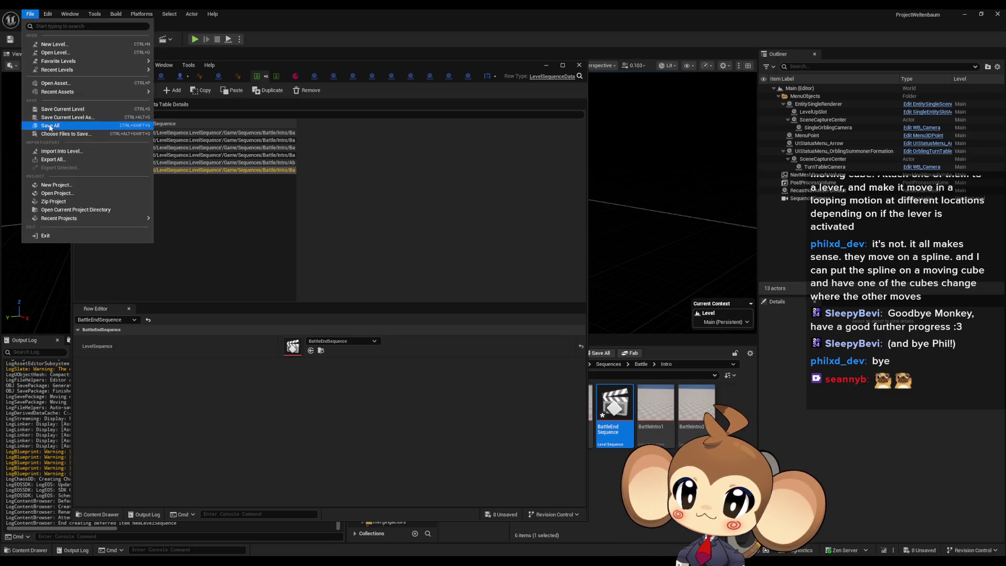
{"action": "left_click", "coordinate": [50, 126]}
{"action": "mouse_move", "coordinate": [235, 65]}
{"action": "left_mouse_down"}
{"action": "mouse_move", "coordinate": [605, 106]}
{"action": "mouse_move", "coordinate": [484, 158]}
{"action": "mouse_move", "coordinate": [438, 157]}
{"action": "mouse_move", "coordinate": [474, 93]}
{"action": "left_mouse_up"}
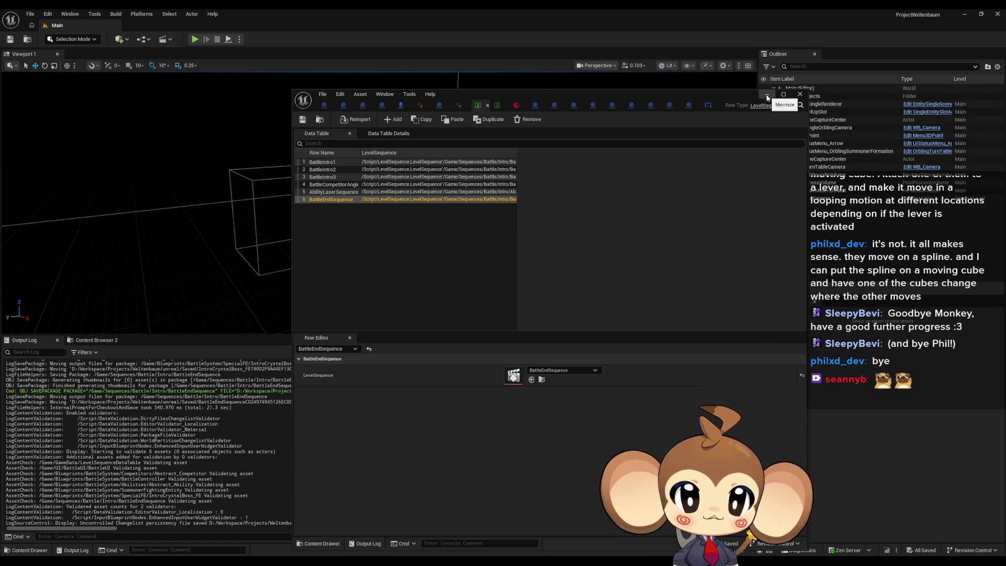
{"action": "left_click", "coordinate": [768, 98]}
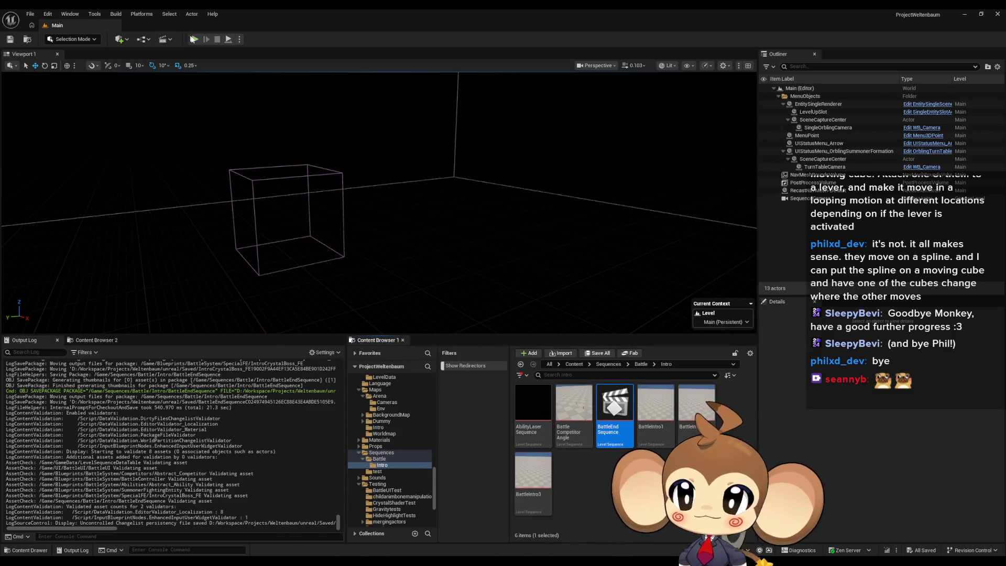
Step: Start Play-In-Editor, open BattleEndSequence in Sequencer and eject from the player
{"action": "left_click", "coordinate": [197, 41]}
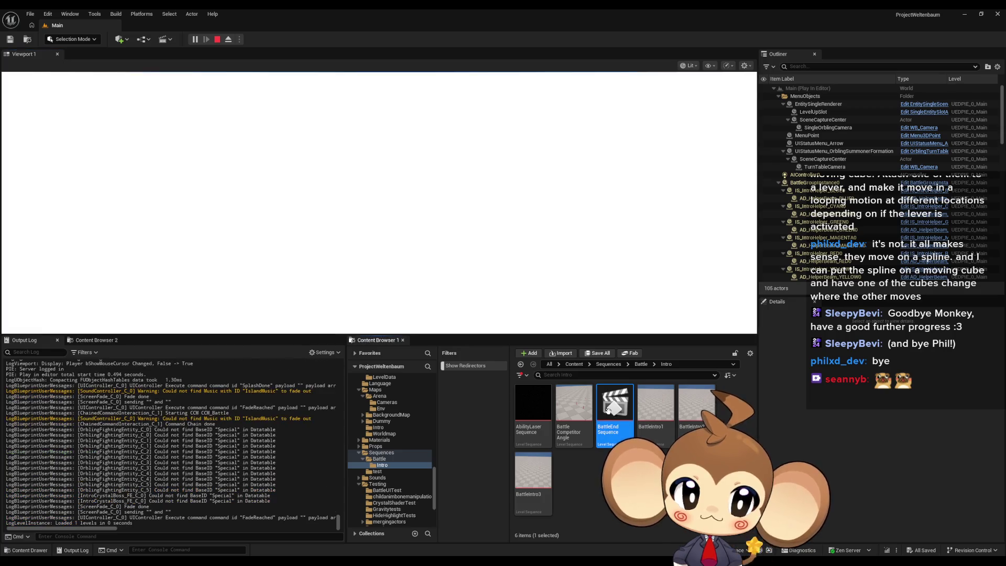
{"action": "double_click", "coordinate": [605, 414]}
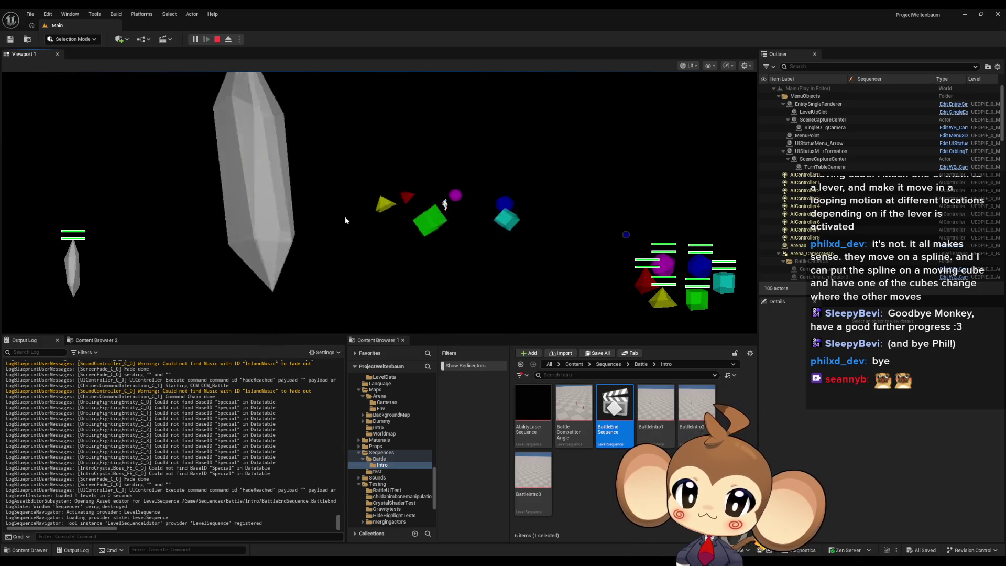
{"action": "key", "text": "F11"}
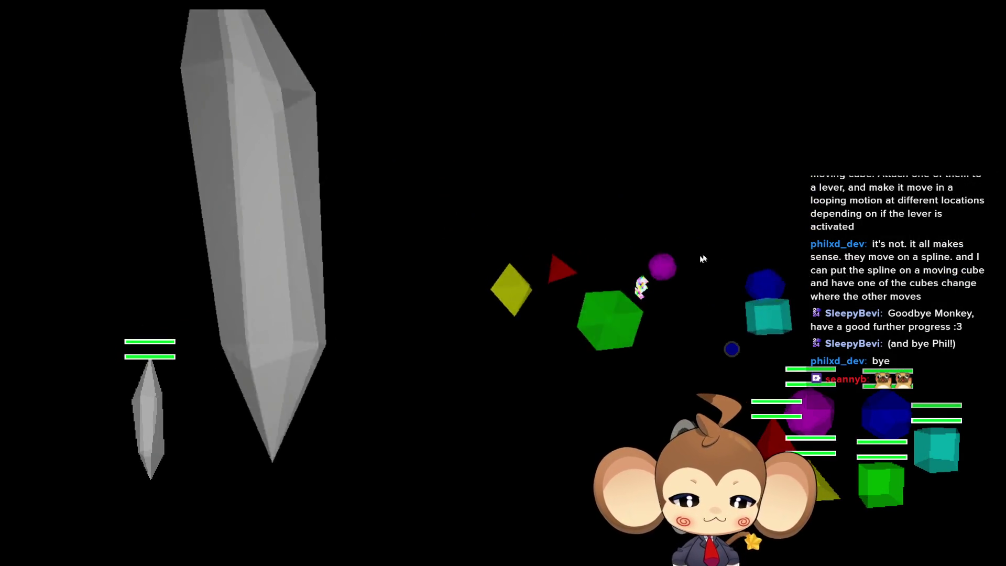
{"action": "key", "text": "F11"}
{"action": "left_click", "coordinate": [228, 40]}
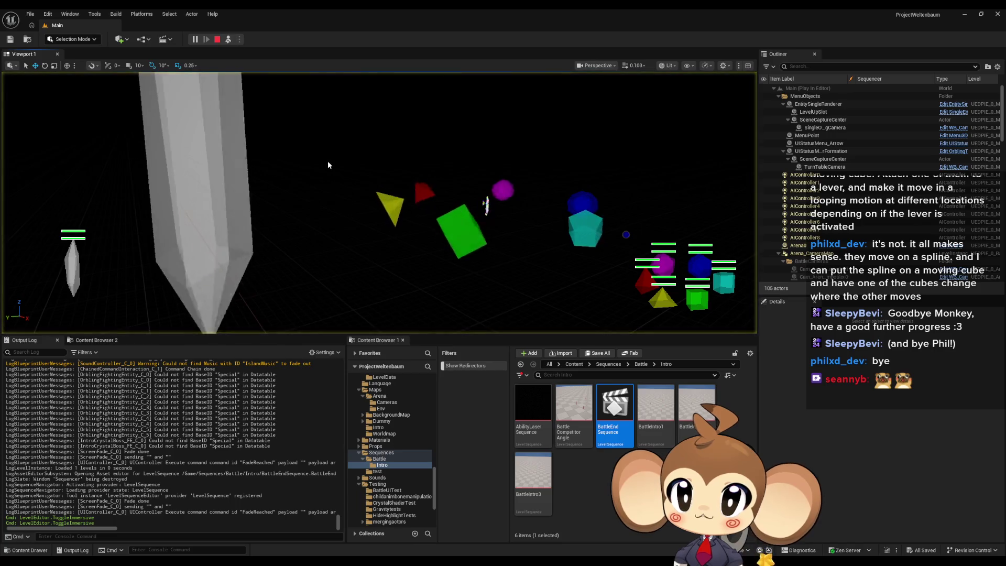
{"action": "key", "text": "F11"}
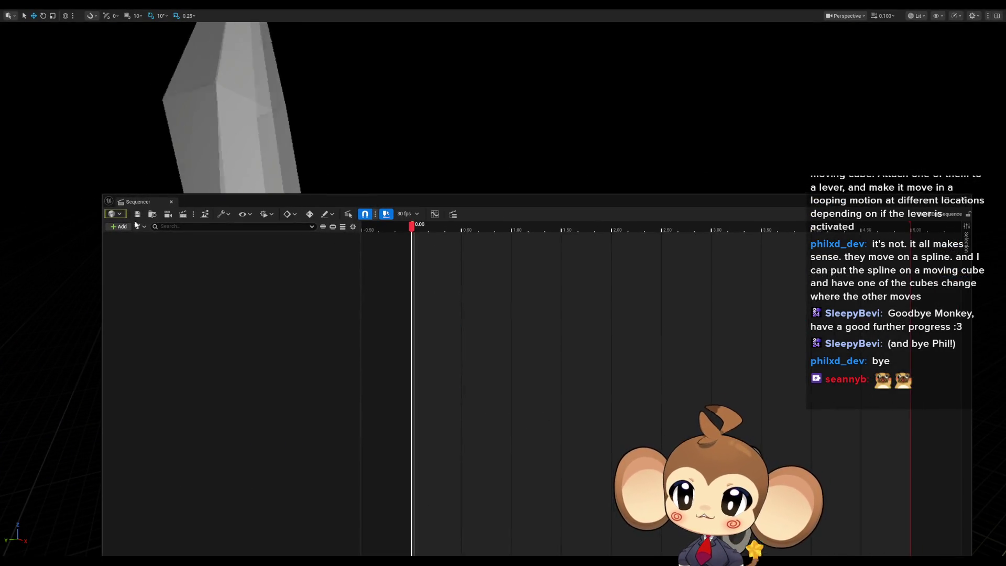
Step: Add SequenceCamera to BattleEndSequence as an actor track
{"action": "left_click", "coordinate": [120, 227]}
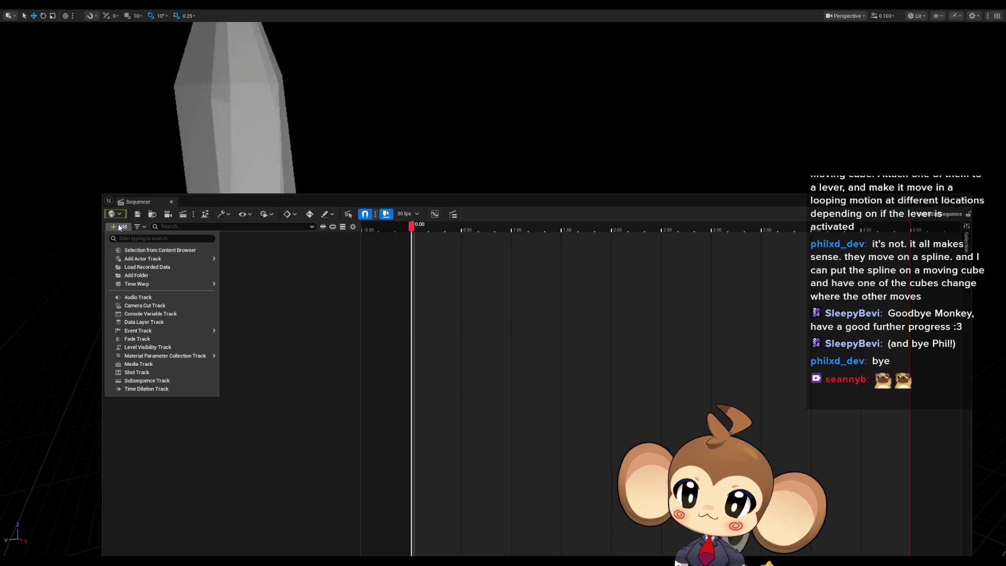
{"action": "mouse_move", "coordinate": [158, 259]}
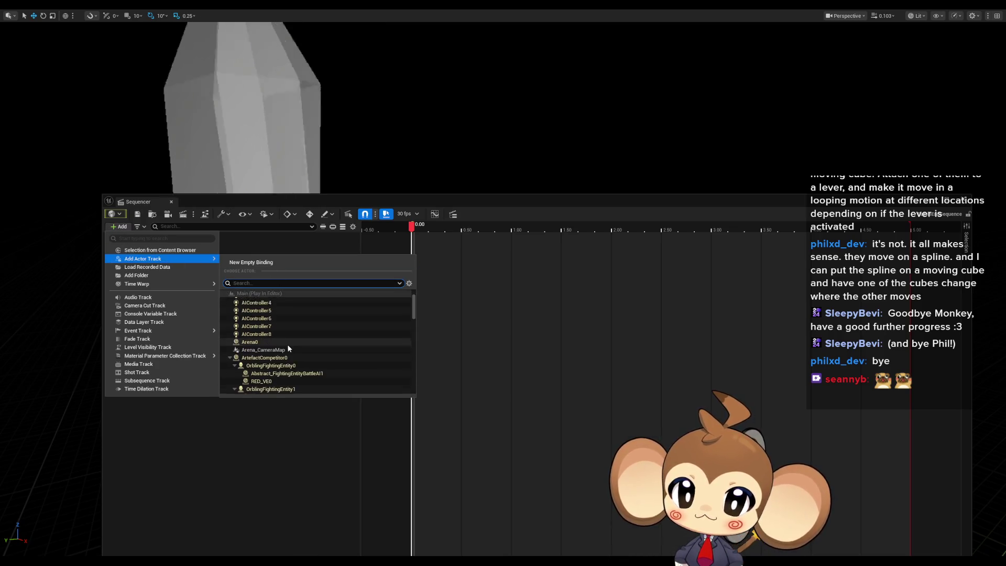
{"action": "scroll", "coordinate": [262, 367], "scroll_direction": "down", "scroll_amount": 5}
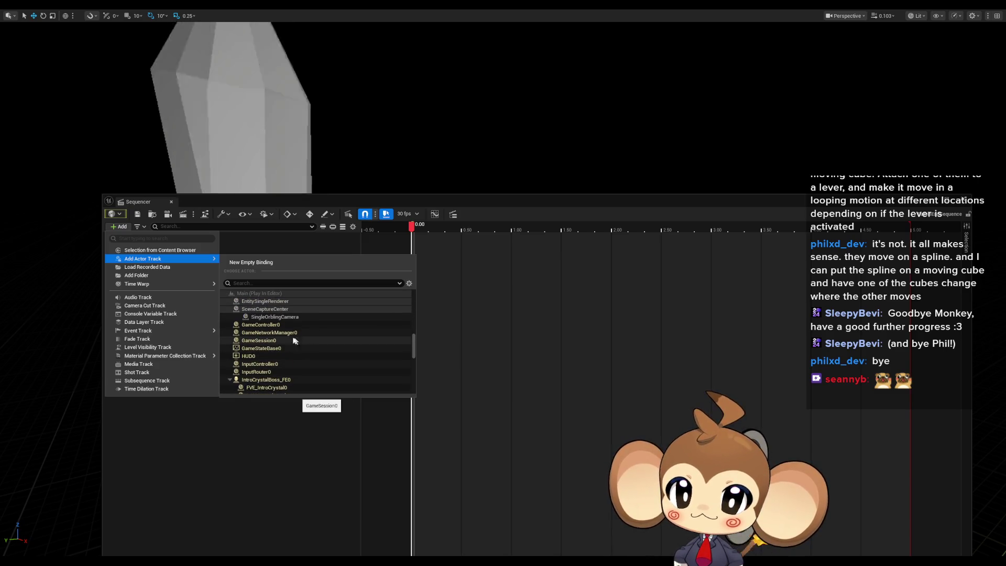
{"action": "scroll", "coordinate": [285, 336], "scroll_direction": "up", "scroll_amount": 3}
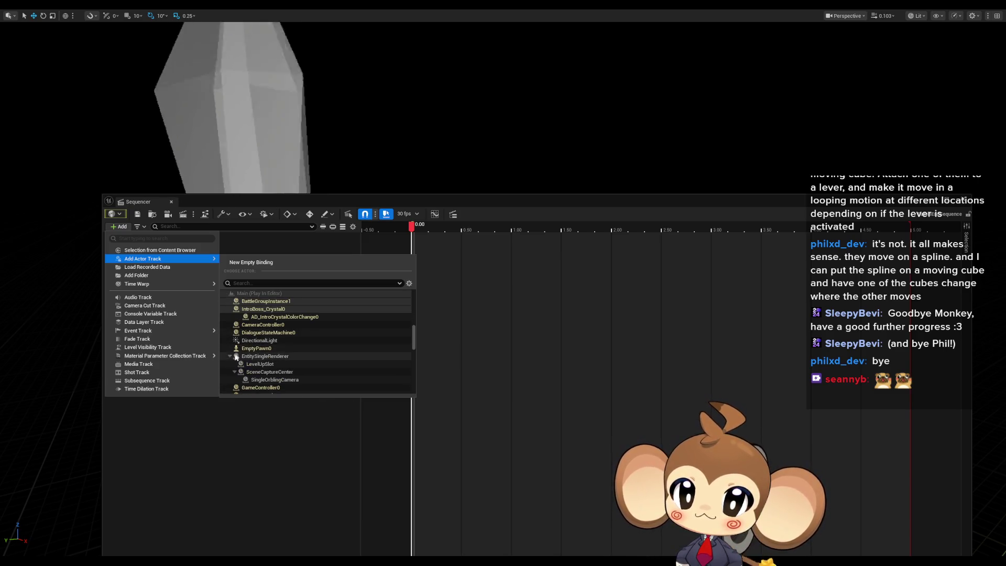
{"action": "scroll", "coordinate": [266, 360], "scroll_direction": "down", "scroll_amount": 1}
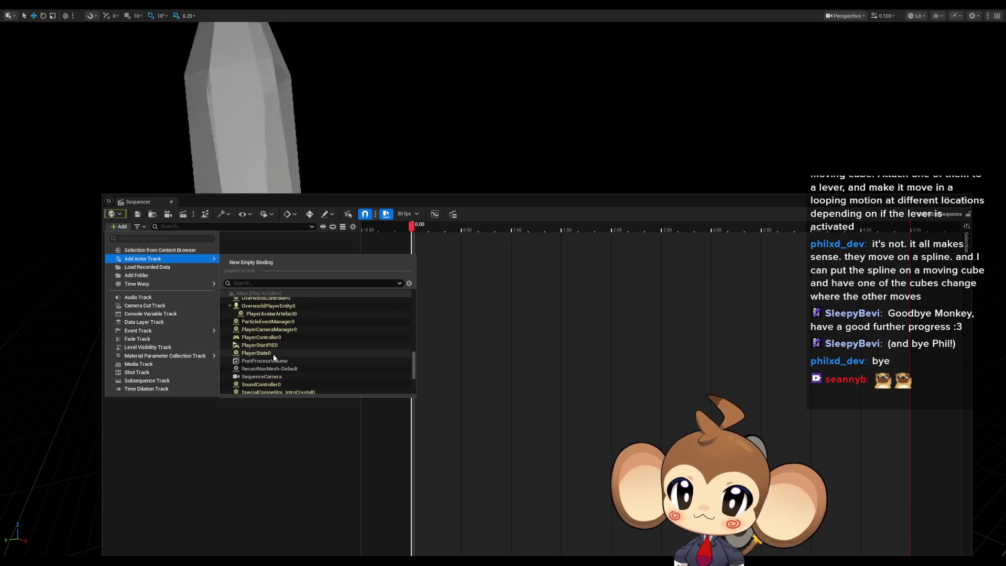
{"action": "left_click", "coordinate": [262, 387]}
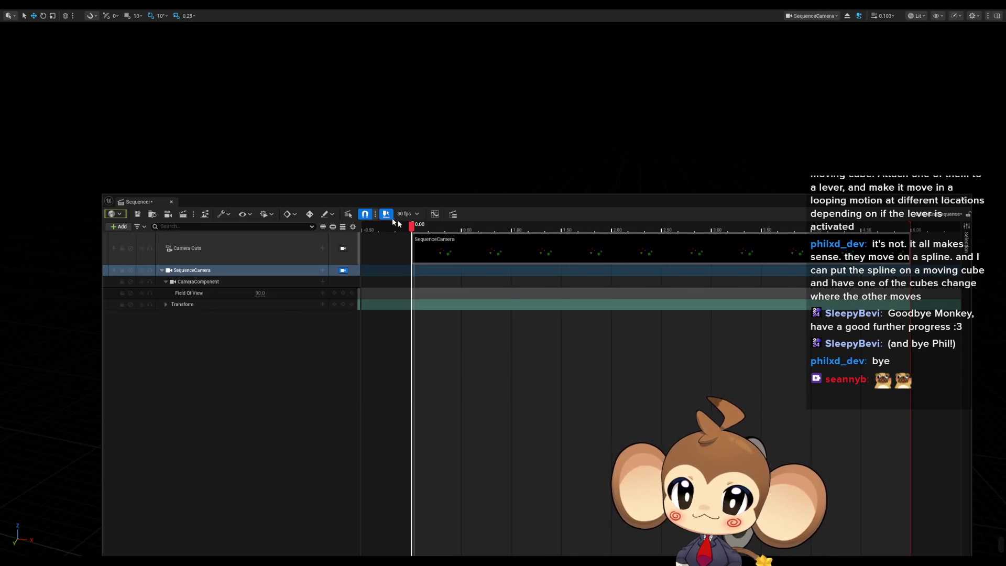
Step: Drag the Sequencer window off-screen to view the battle through SequenceCamera
{"action": "mouse_move", "coordinate": [362, 205]}
{"action": "left_mouse_down"}
{"action": "mouse_move", "coordinate": [451, 221]}
{"action": "mouse_move", "coordinate": [412, 299]}
{"action": "mouse_move", "coordinate": [1005, 153]}
{"action": "left_mouse_up"}
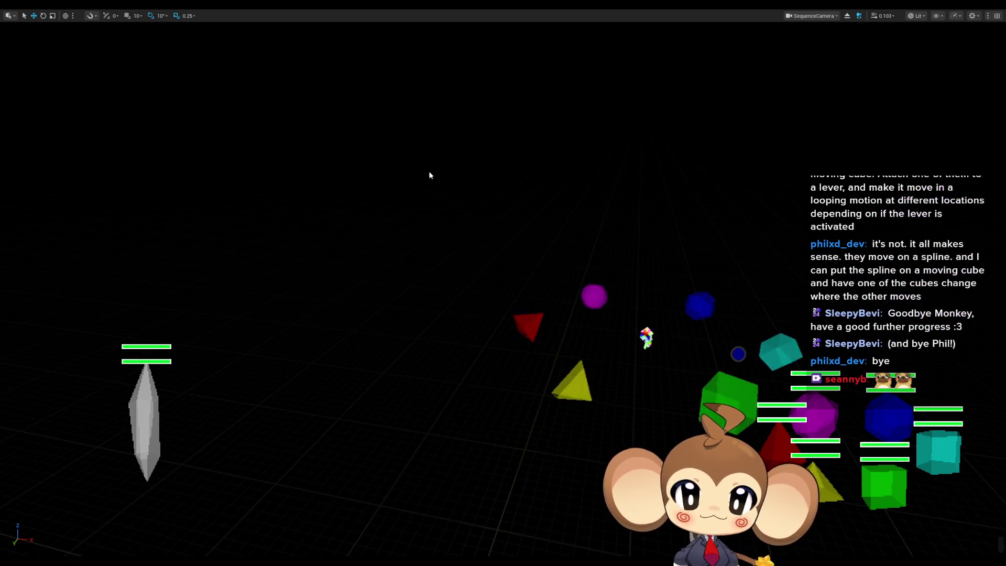
Step: Leave fullscreen and possess the player again in the running game
{"action": "key", "text": "F11"}
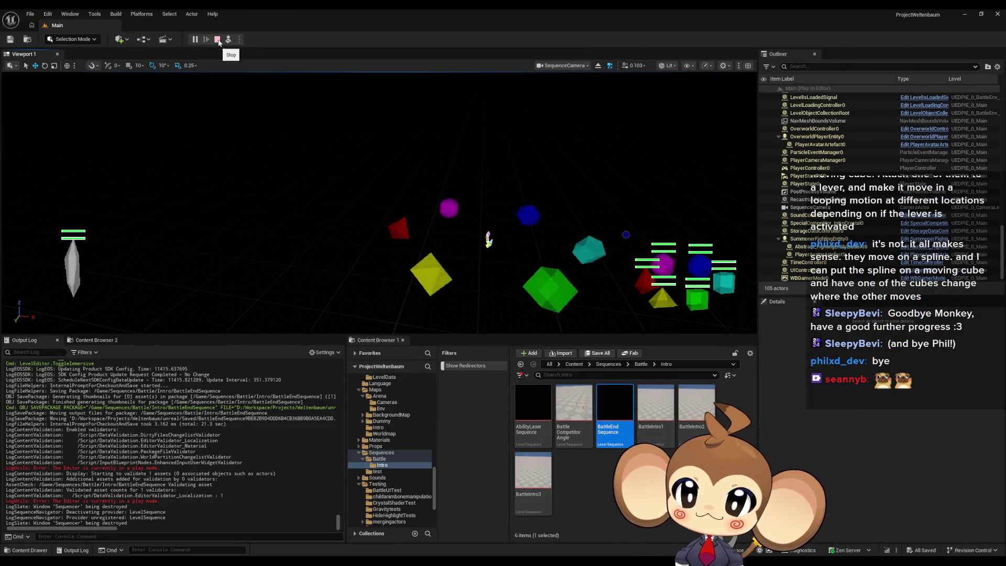
{"action": "left_click", "coordinate": [228, 39]}
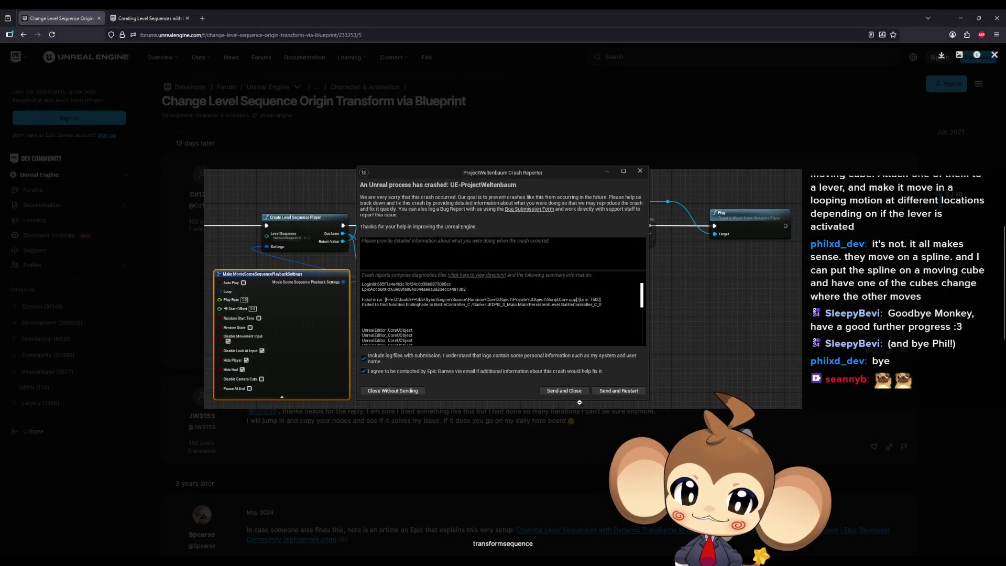
Step: Close the Crash Reporter without sending the report
{"action": "left_click", "coordinate": [617, 392]}
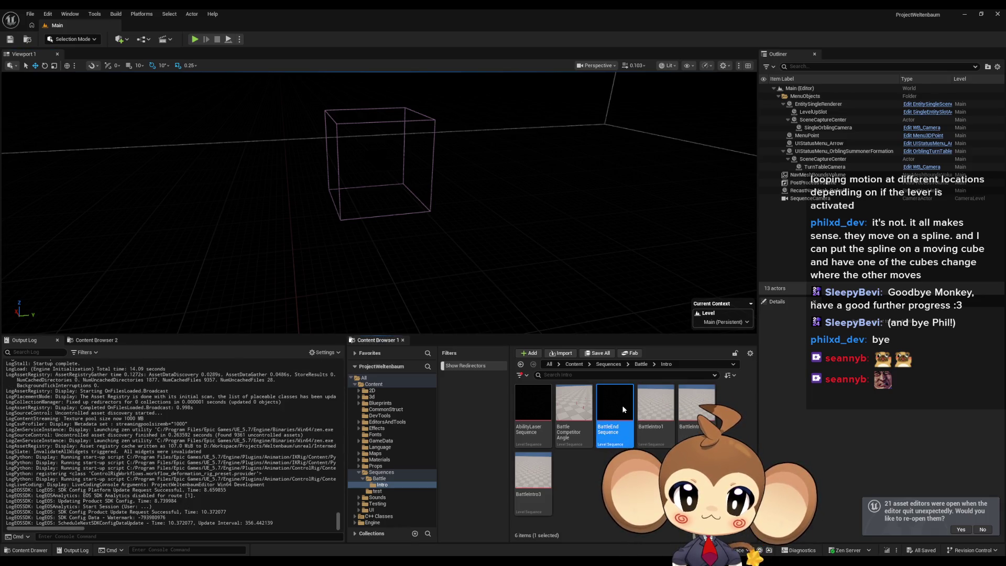
Step: Reopen BattleEndSequence, run and stop Play-In-Editor, then return to the Content folder
{"action": "double_click", "coordinate": [623, 406]}
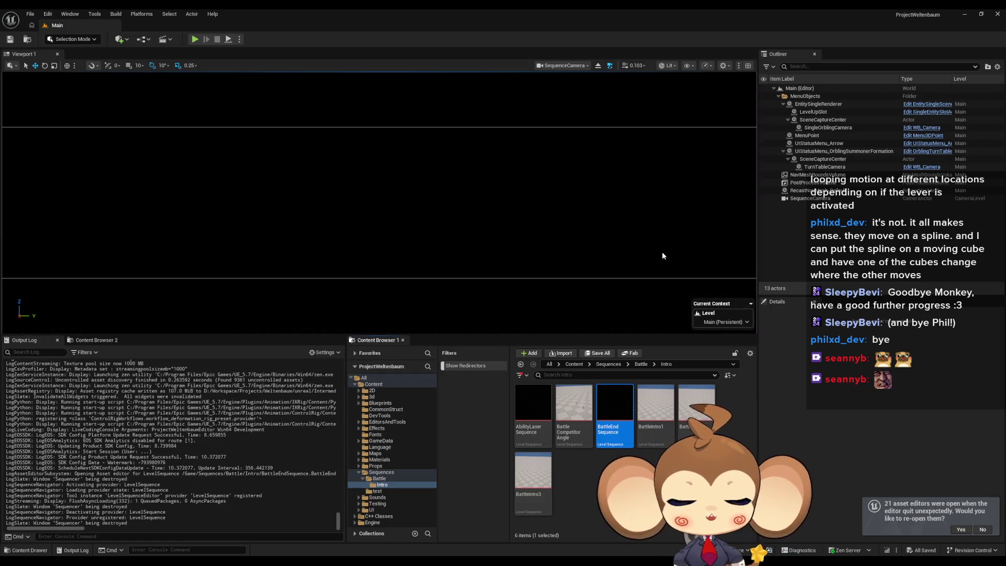
{"action": "left_click", "coordinate": [195, 40]}
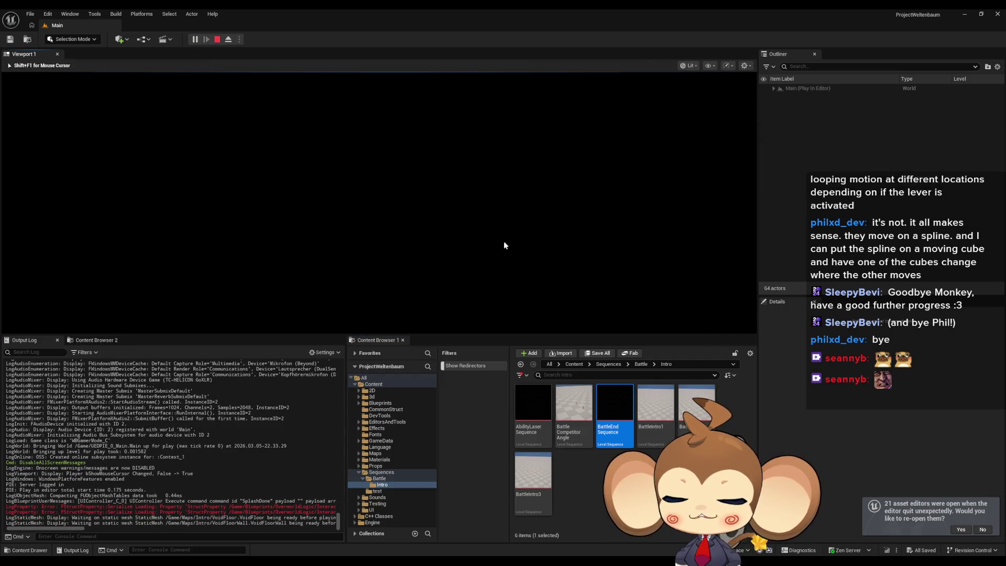
{"action": "left_click", "coordinate": [220, 40]}
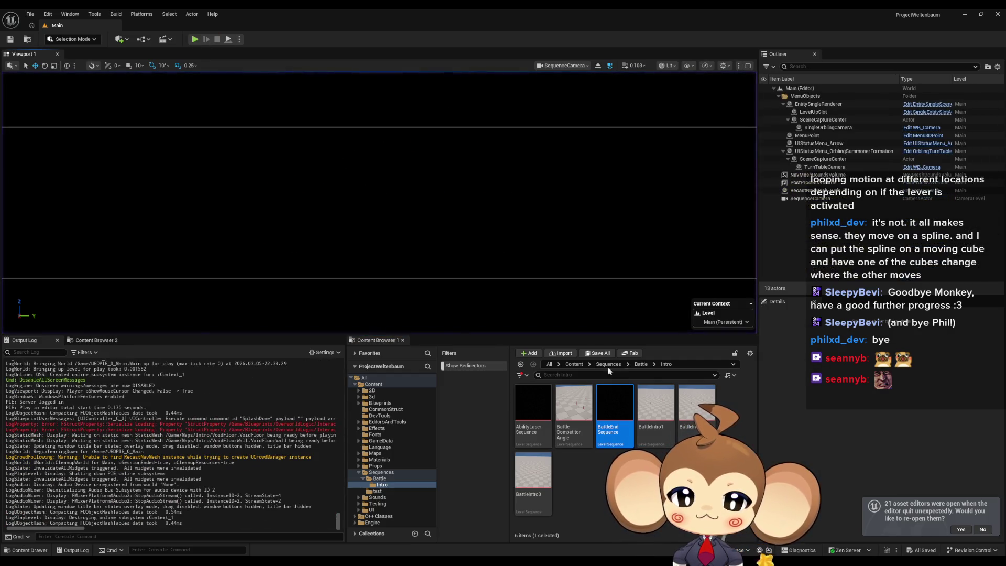
{"action": "left_click", "coordinate": [574, 364]}
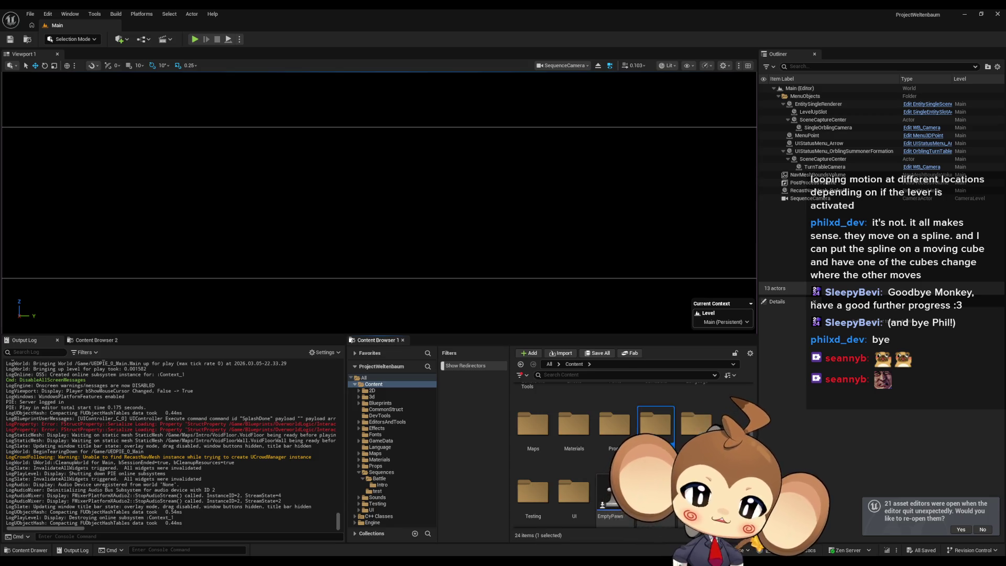
Step: Go to Content > GameData and open LevelSequenceDataTable
{"action": "double_click", "coordinate": [655, 423]}
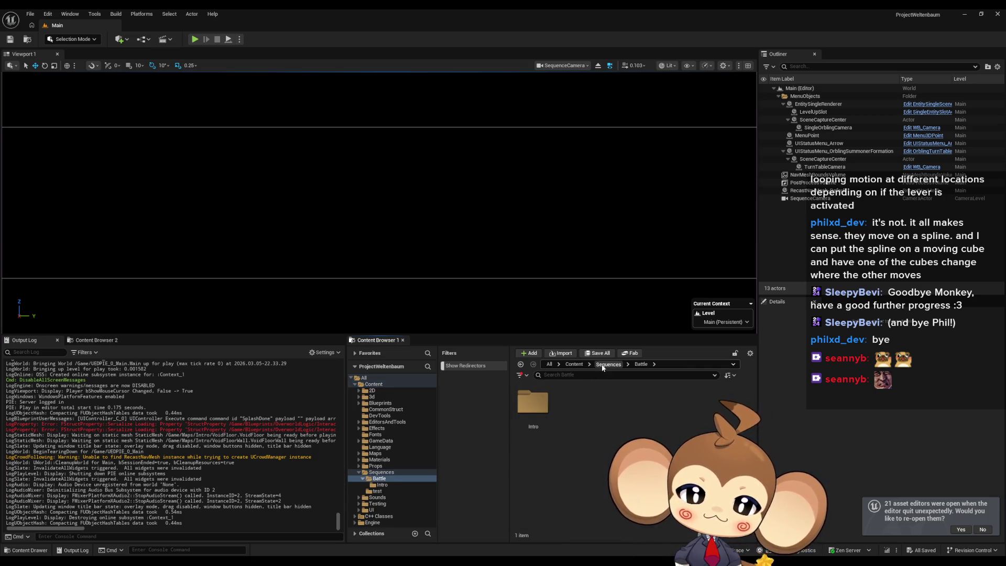
{"action": "left_click", "coordinate": [574, 364]}
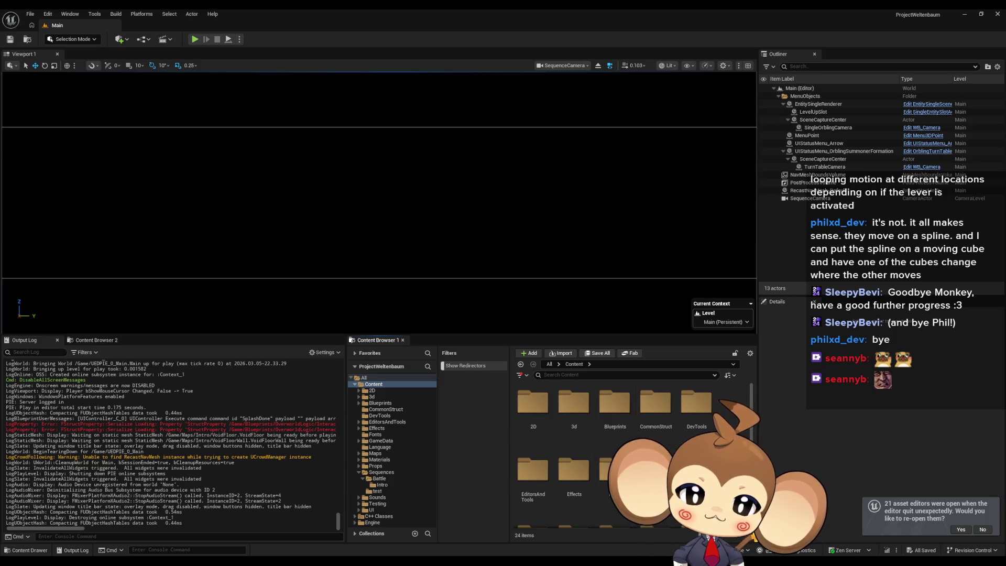
{"action": "double_click", "coordinate": [656, 470]}
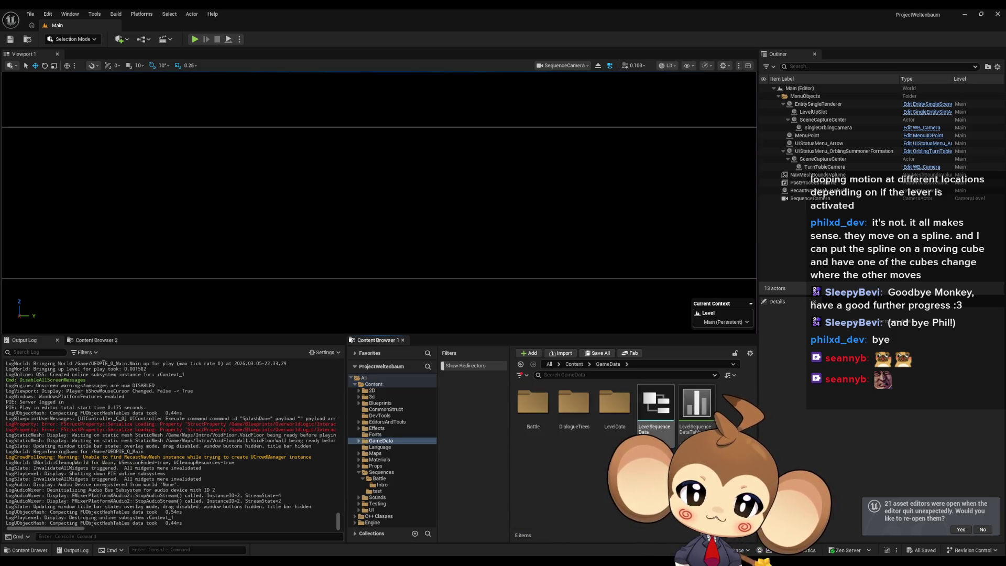
{"action": "double_click", "coordinate": [696, 406]}
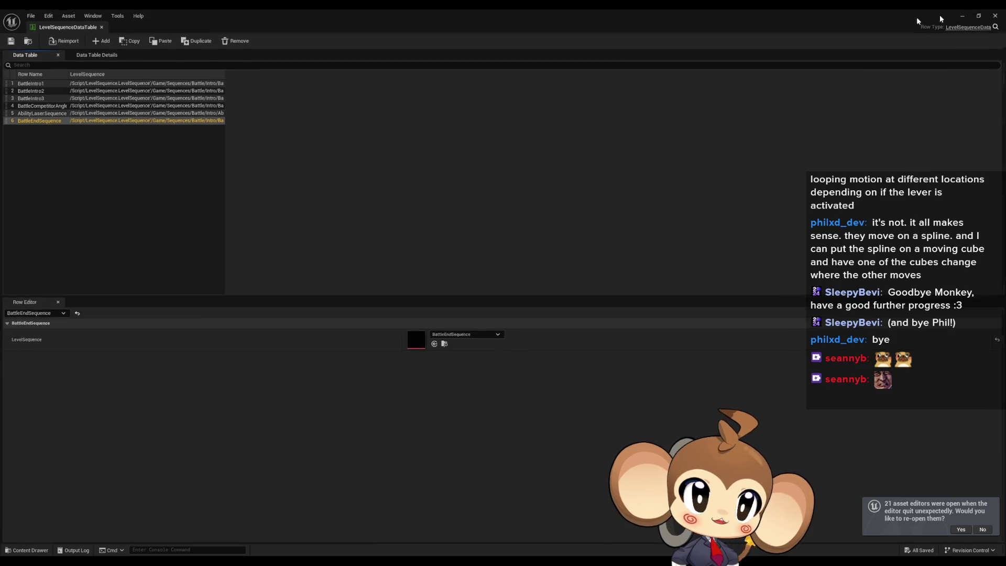
Step: Minimize the data table and start Play-In-Editor on the battle level
{"action": "left_click", "coordinate": [964, 14]}
{"action": "left_click", "coordinate": [193, 41]}
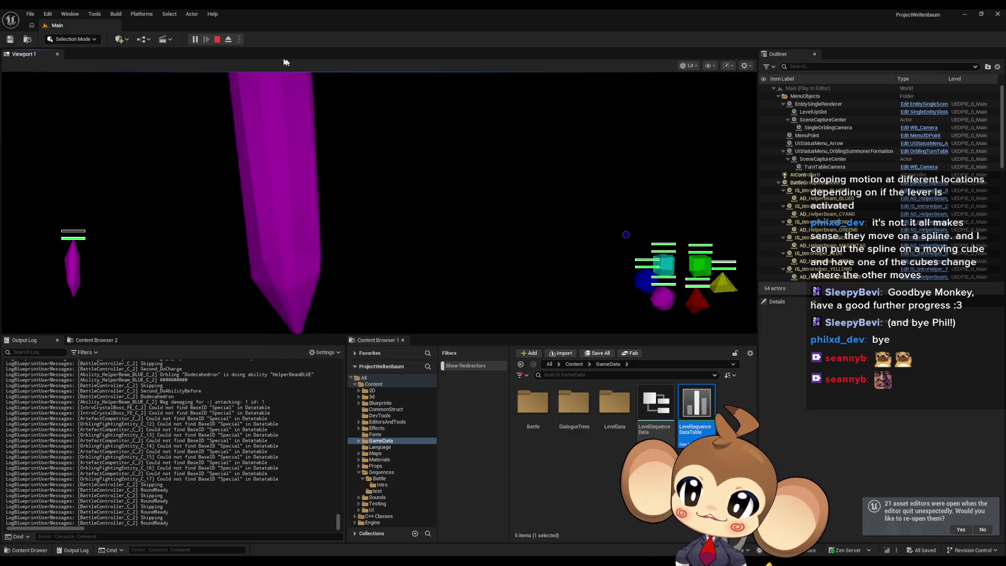
Step: Stop the Play-In-Editor battle session
{"action": "left_click", "coordinate": [217, 41]}
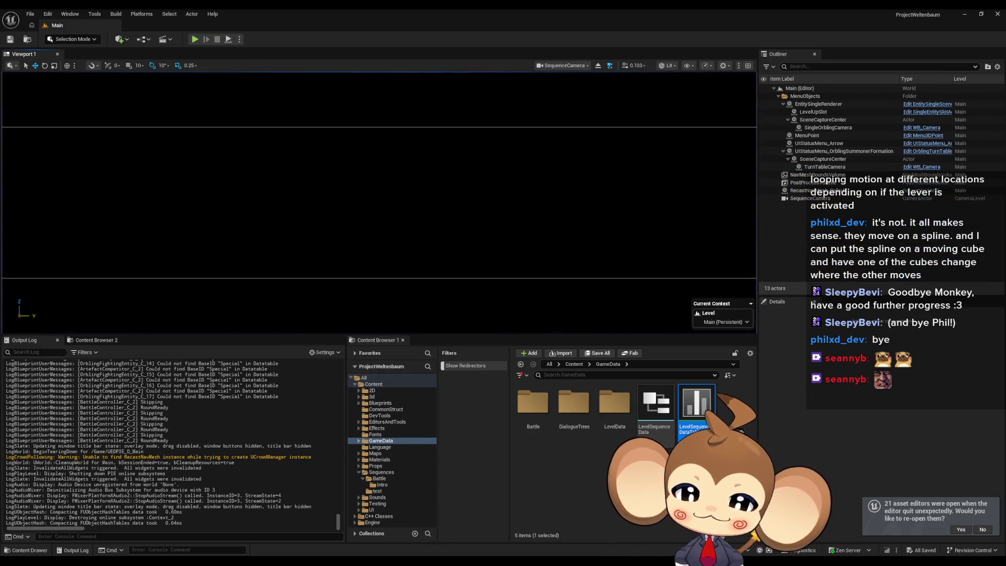
Step: Bring the project editor forward and open BattleController from Content > Blueprints > BattleSystem
{"action": "mouse_move", "coordinate": [471, 524]}
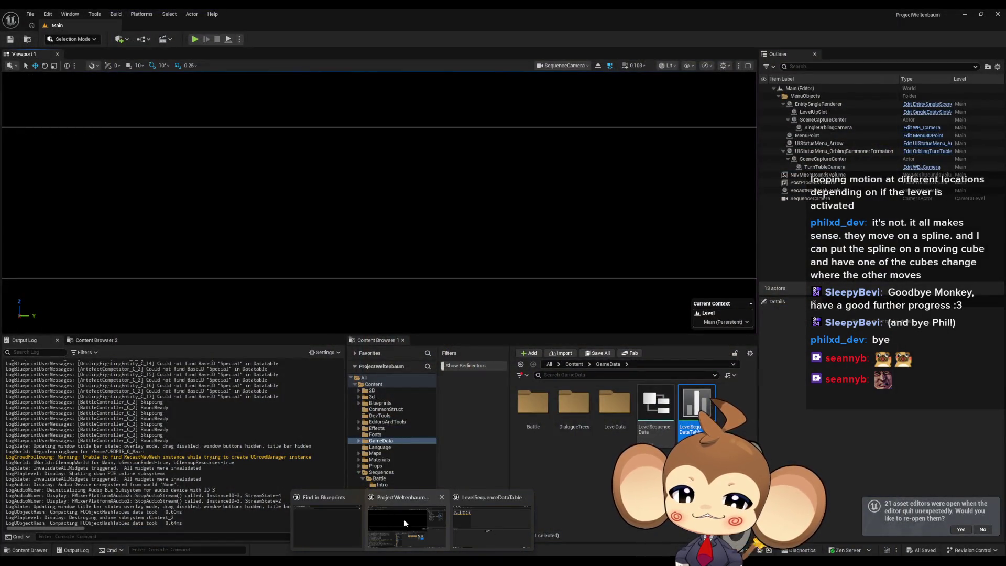
{"action": "left_click", "coordinate": [404, 518]}
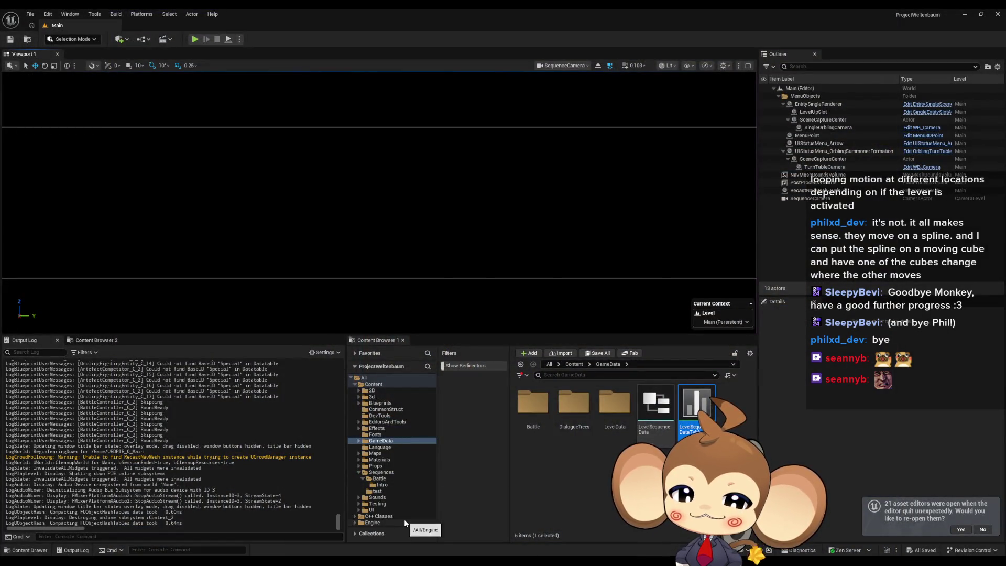
{"action": "left_click", "coordinate": [572, 365]}
{"action": "double_click", "coordinate": [608, 416]}
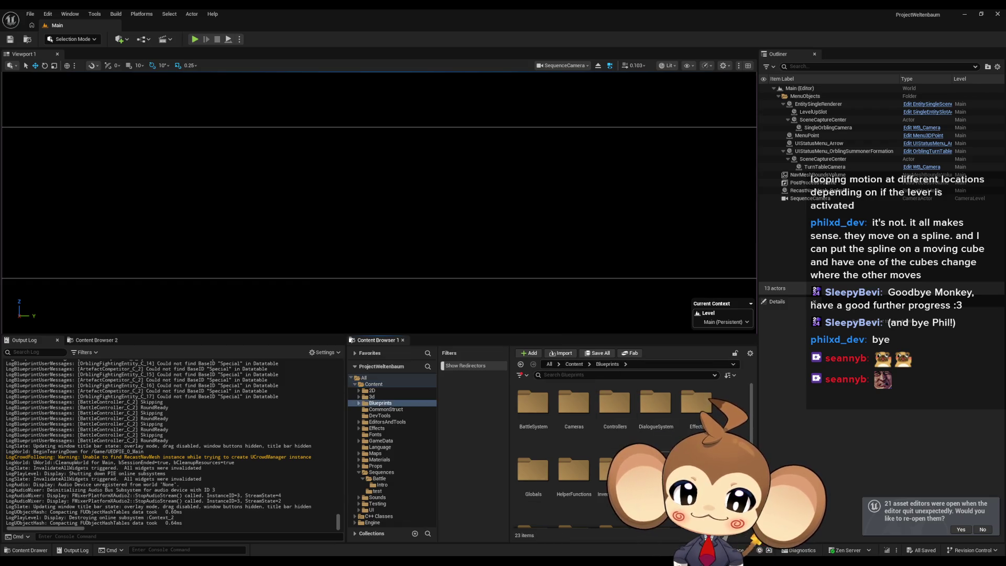
{"action": "double_click", "coordinate": [540, 417]}
{"action": "double_click", "coordinate": [572, 474]}
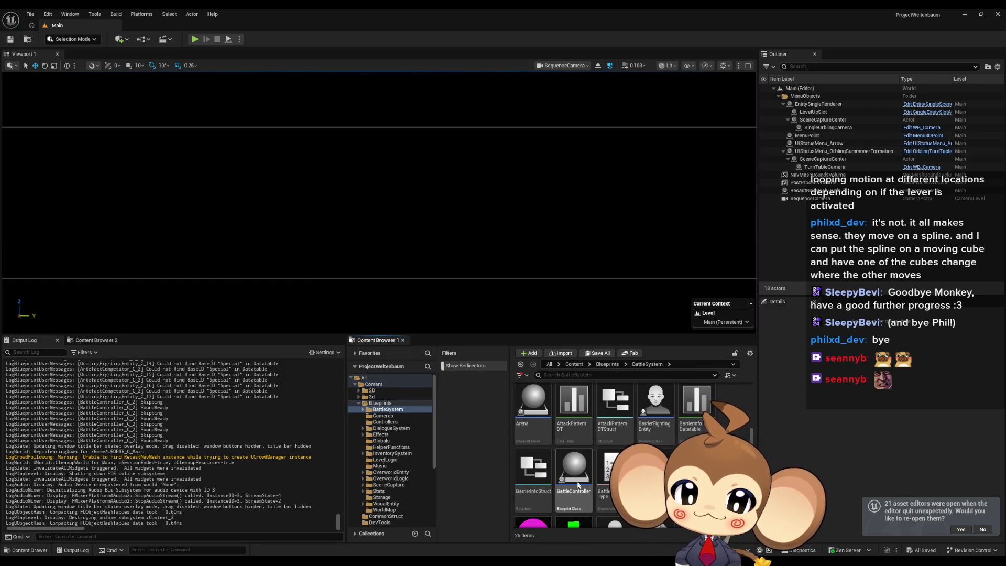
{"action": "double_click", "coordinate": [577, 484]}
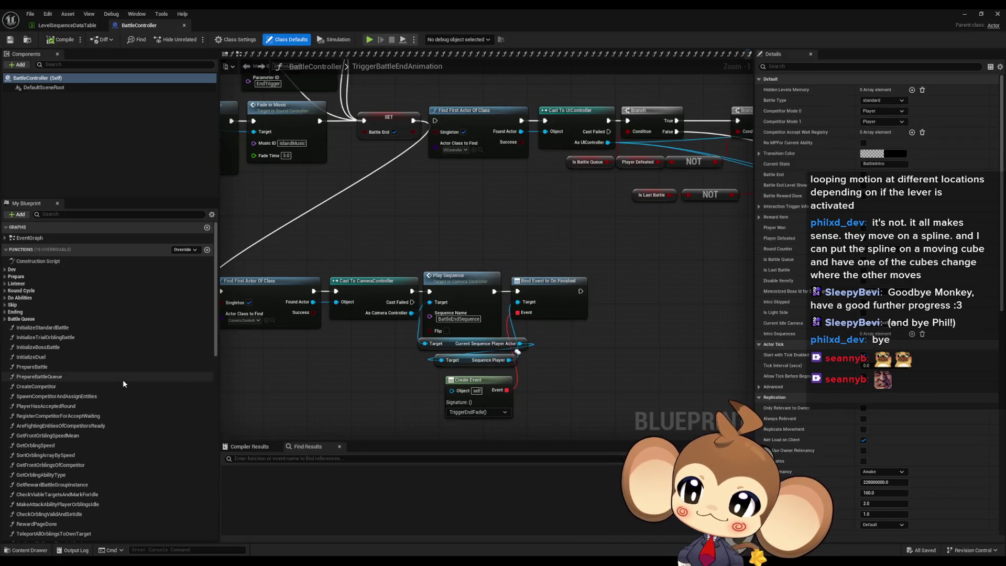
Step: Find SkipToNext with a 'skip' search, review its print and stop-sequence nodes, then minimize the editor
{"action": "left_click", "coordinate": [355, 458]}
{"action": "type", "text": "skip"}
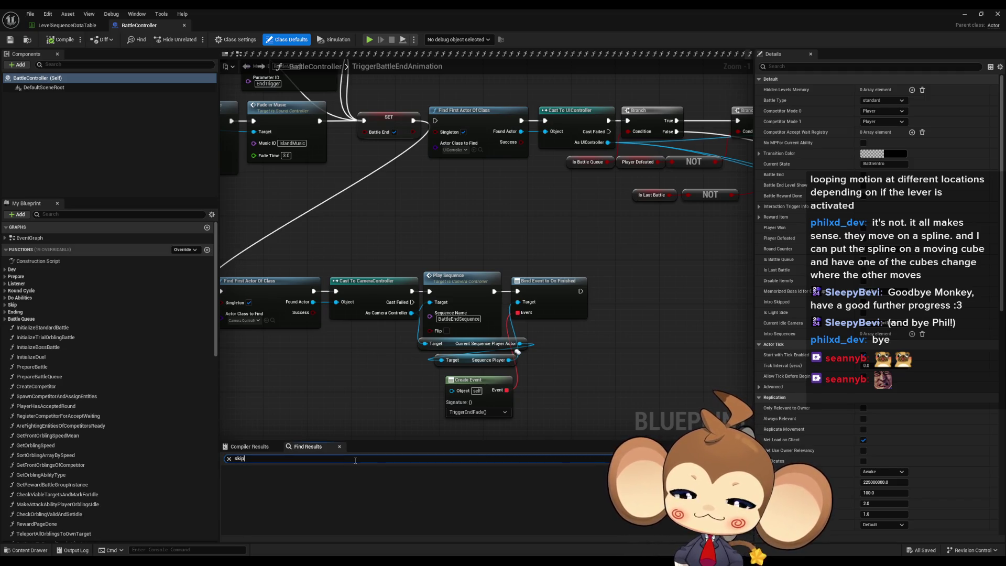
{"action": "key", "text": "Return"}
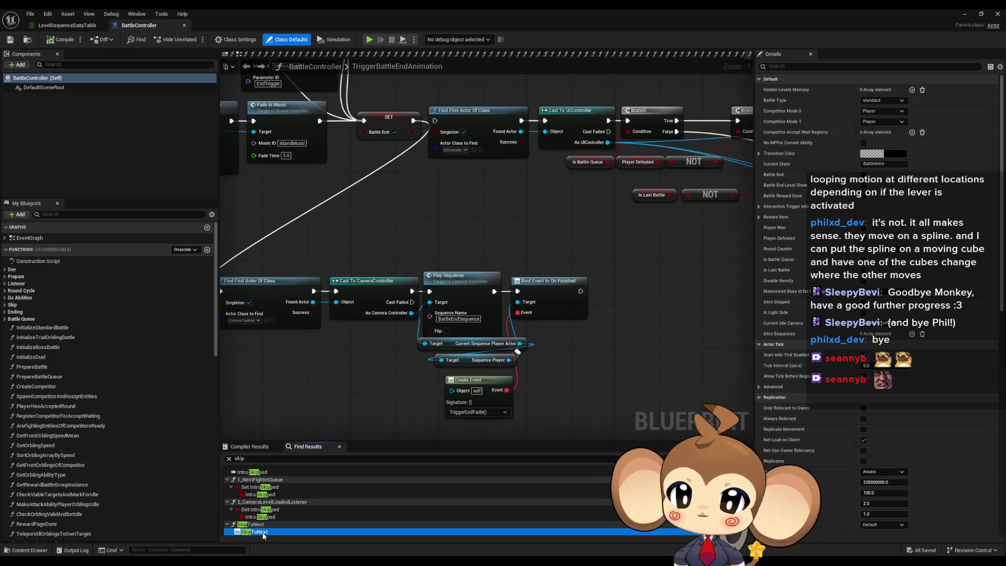
{"action": "left_click", "coordinate": [255, 531]}
{"action": "scroll", "coordinate": [428, 331], "scroll_direction": "down", "scroll_amount": 3}
{"action": "mouse_move", "coordinate": [464, 222]}
{"action": "left_mouse_down"}
{"action": "mouse_move", "coordinate": [655, 314]}
{"action": "mouse_move", "coordinate": [609, 319]}
{"action": "left_mouse_up"}
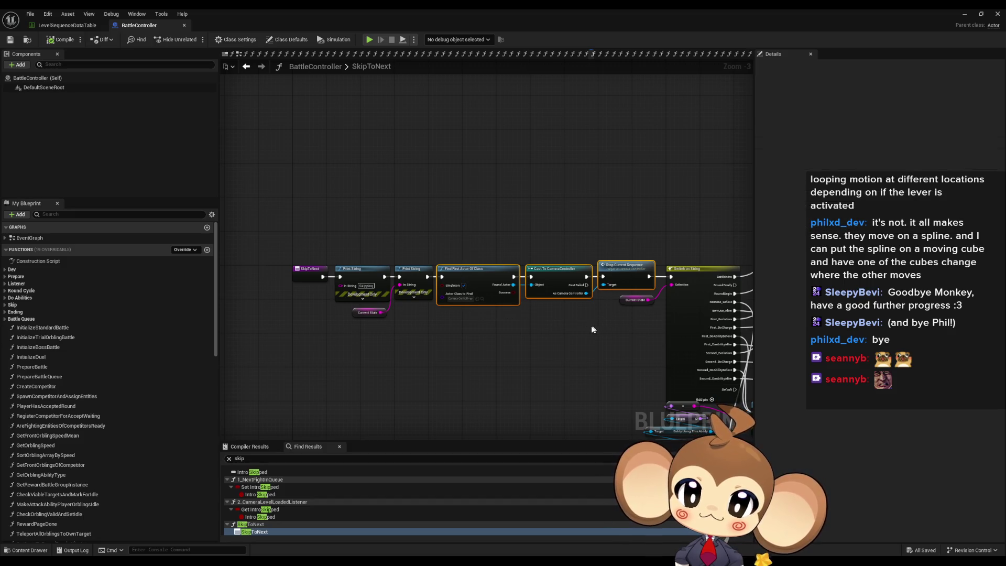
{"action": "scroll", "coordinate": [592, 329], "scroll_direction": "up", "scroll_amount": 2}
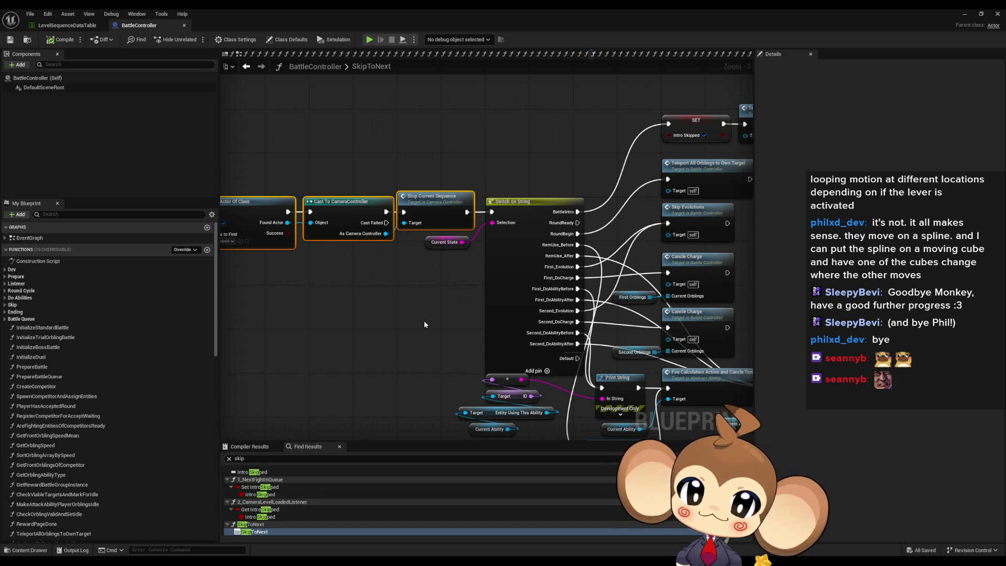
{"action": "left_click_drag", "start_coordinate": [317, 314], "coordinate": [454, 289]}
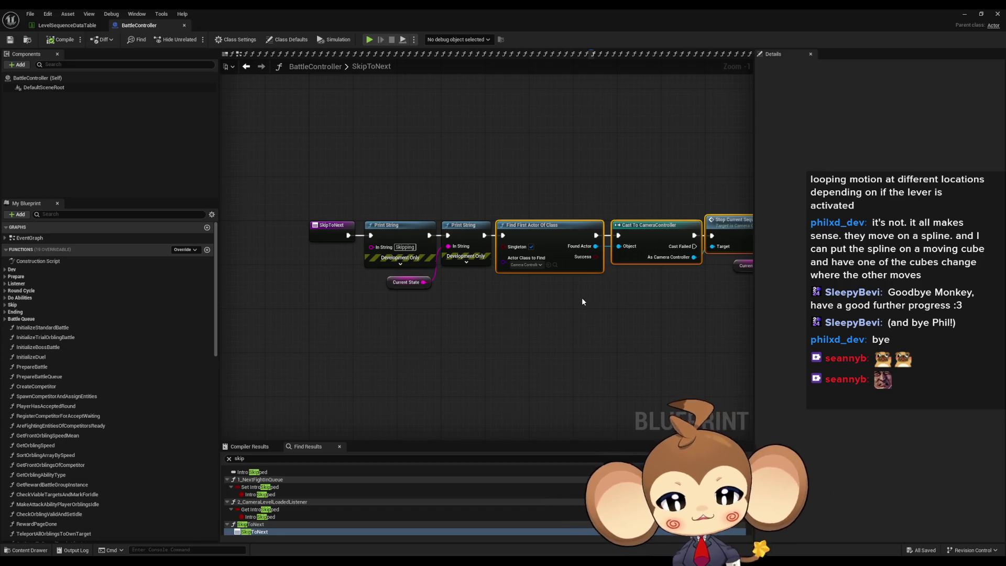
{"action": "left_click", "coordinate": [538, 310]}
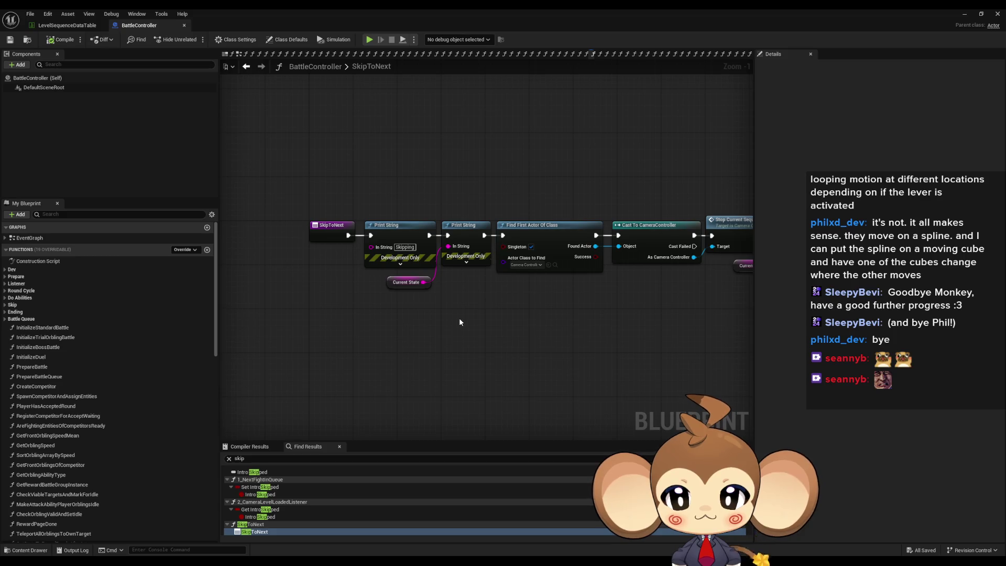
{"action": "left_click", "coordinate": [962, 13]}
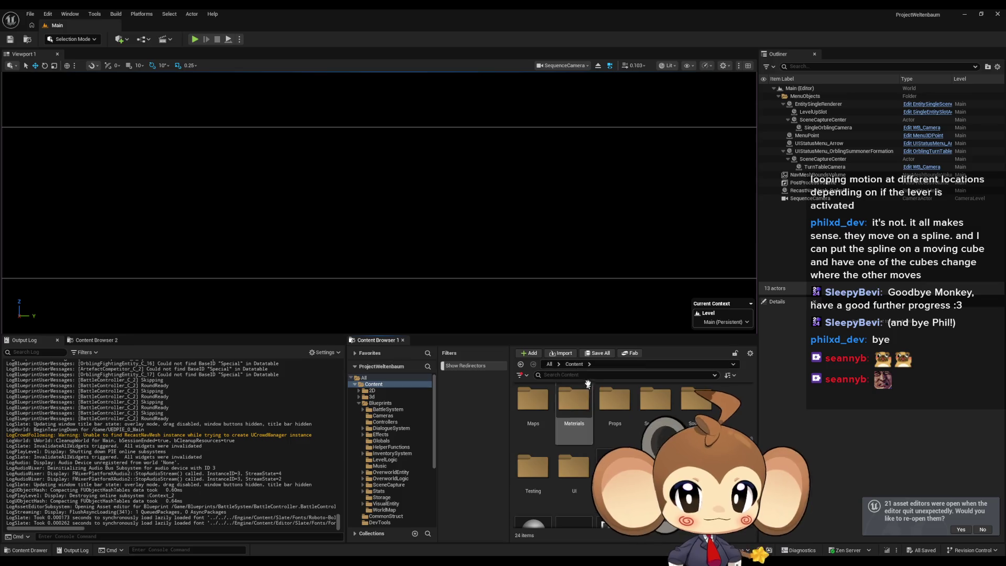
Step: Open IssueBoard and add a comment titled 'make battle end animation skipaable'
{"action": "double_click", "coordinate": [655, 401]}
{"action": "double_click", "coordinate": [651, 428]}
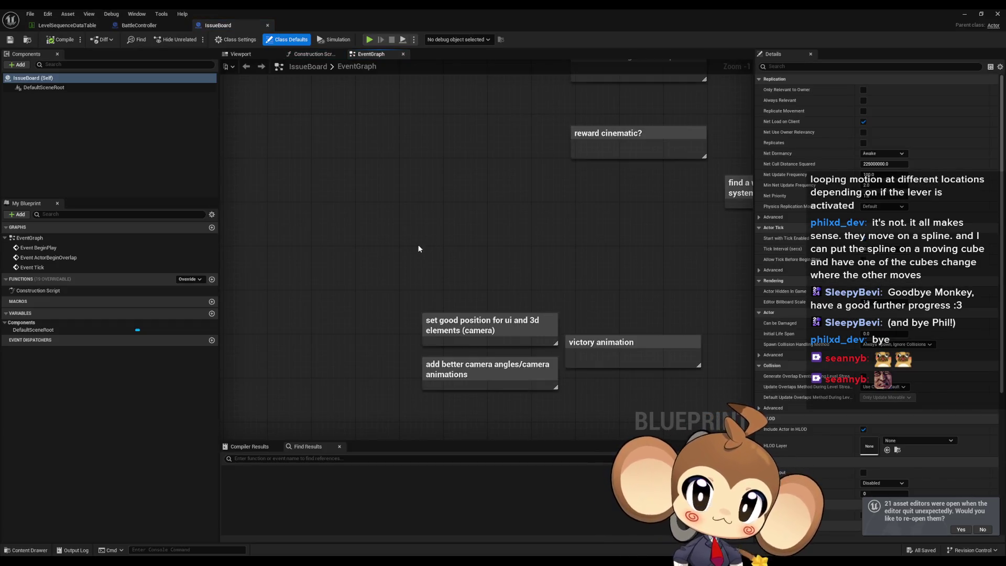
{"action": "type", "text": "c"}
{"action": "type", "text": "make battle end anim"}
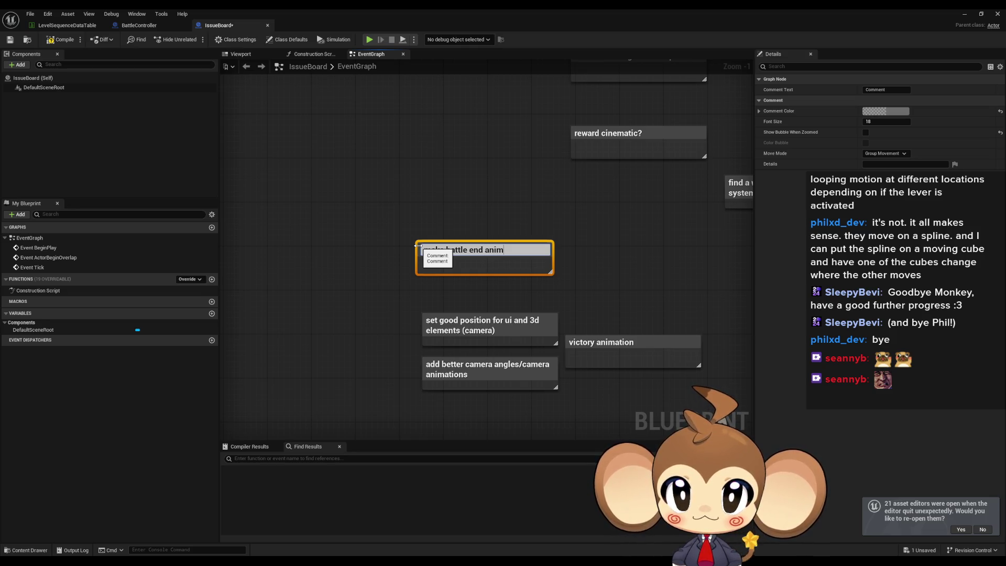
{"action": "type", "text": "aable"}
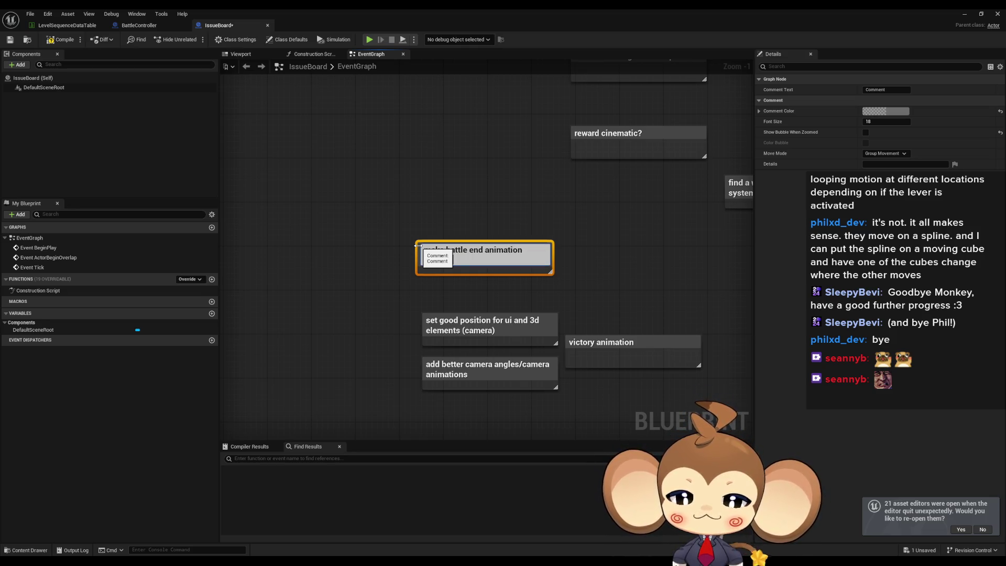
{"action": "key", "text": "Return"}
Step: Correct the comment title to 'skipable', compile IssueBoard, and return to BattleController
{"action": "left_click", "coordinate": [488, 196]}
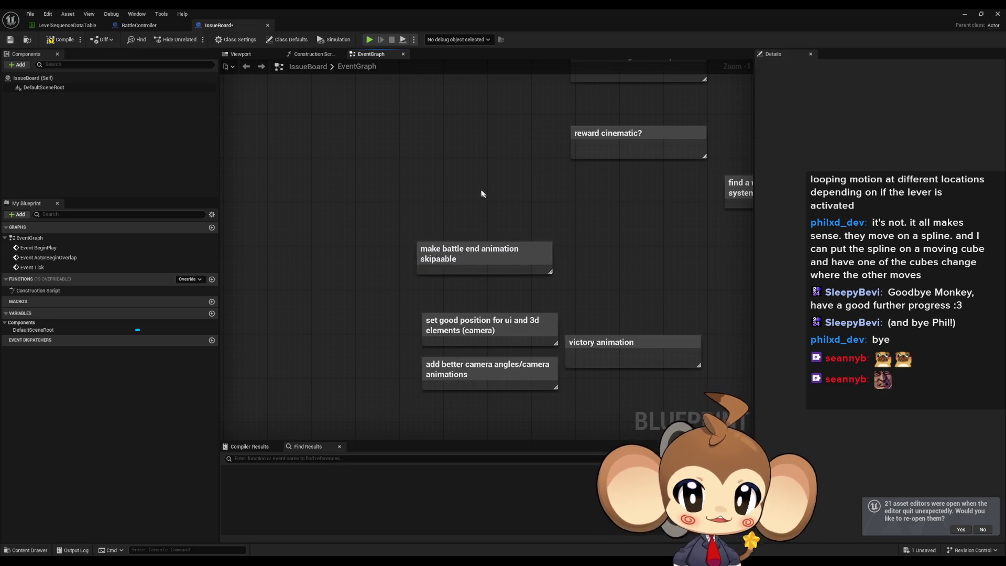
{"action": "double_click", "coordinate": [454, 247]}
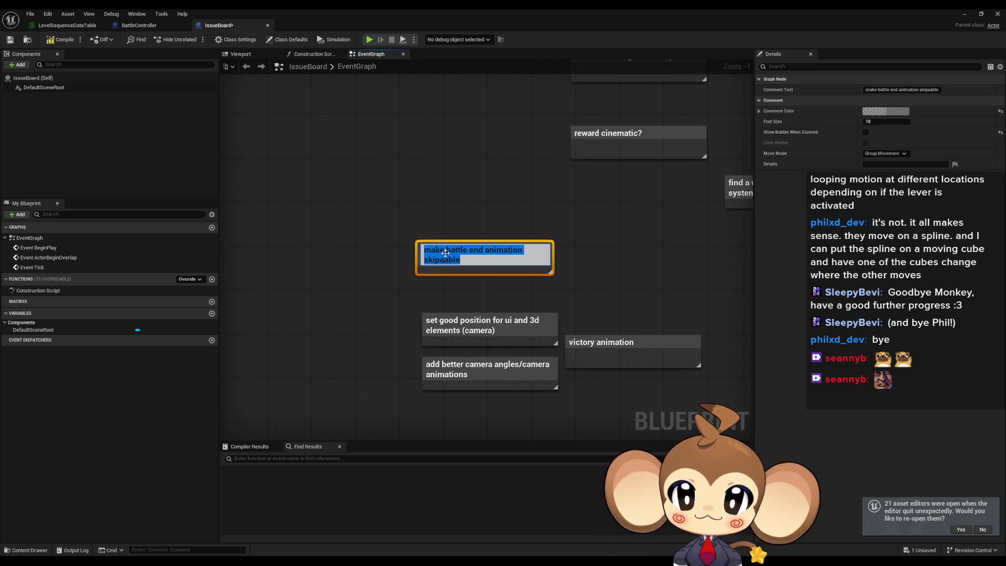
{"action": "left_click", "coordinate": [444, 260]}
{"action": "key", "text": "BackSpace"}
{"action": "key", "text": "Return"}
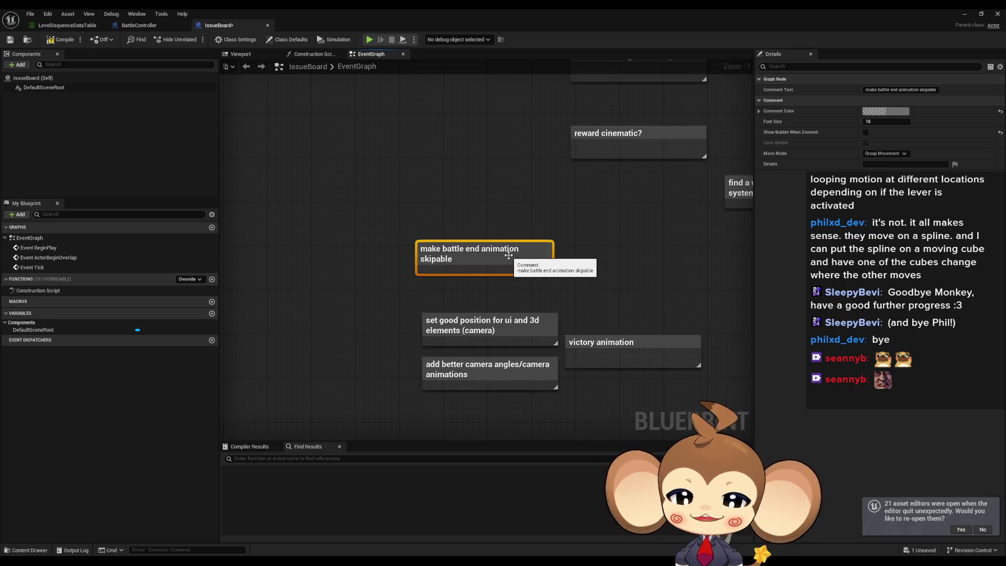
{"action": "left_click", "coordinate": [471, 187]}
{"action": "left_click", "coordinate": [59, 42]}
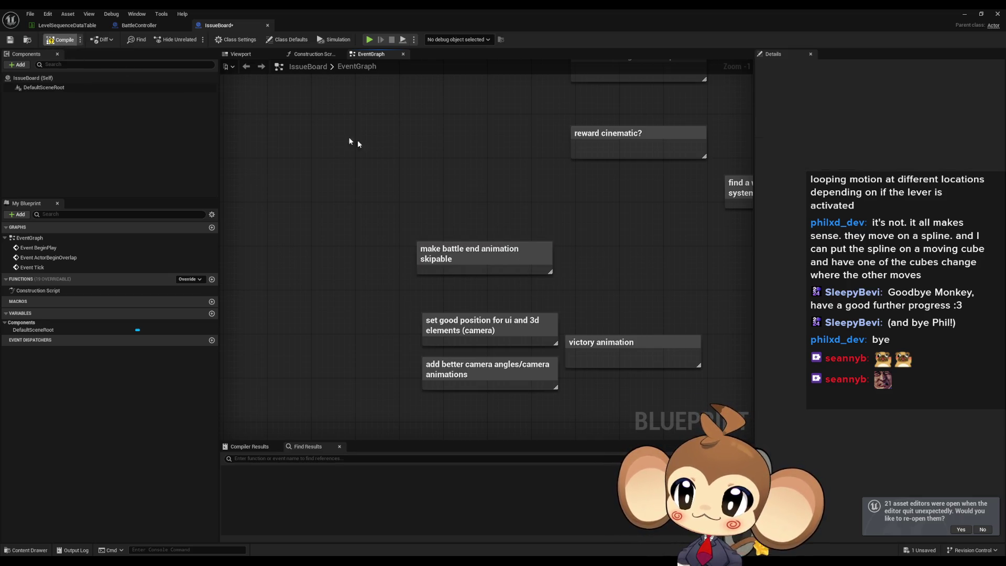
{"action": "left_click", "coordinate": [146, 29]}
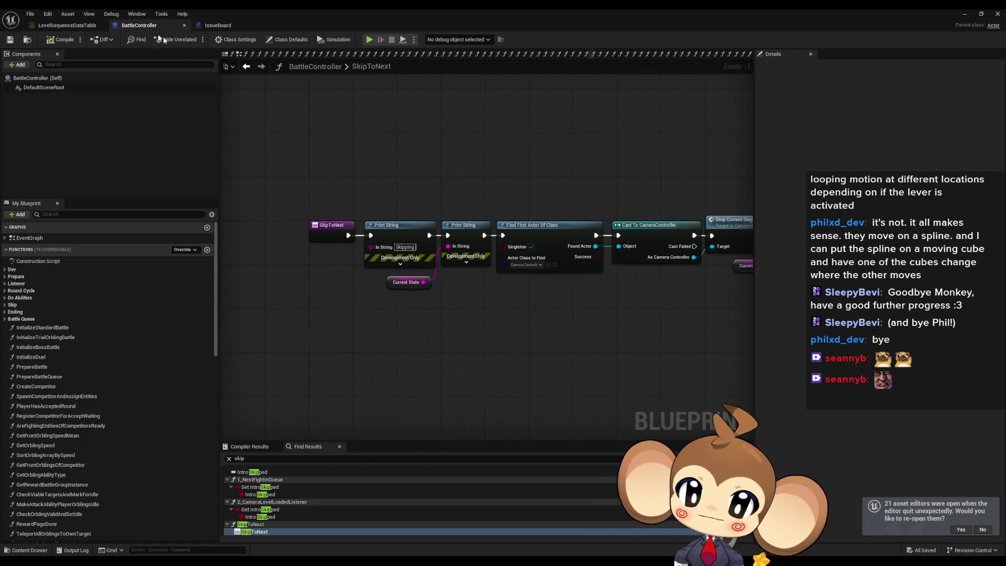
{"action": "scroll", "coordinate": [452, 306], "scroll_direction": "down", "scroll_amount": 2}
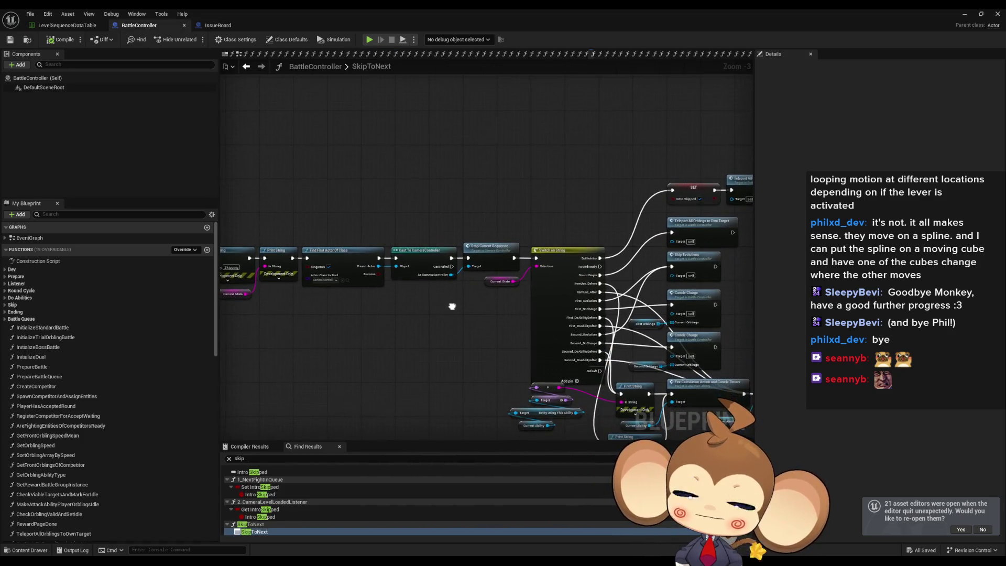
{"action": "left_click_drag", "start_coordinate": [452, 306], "coordinate": [495, 309]}
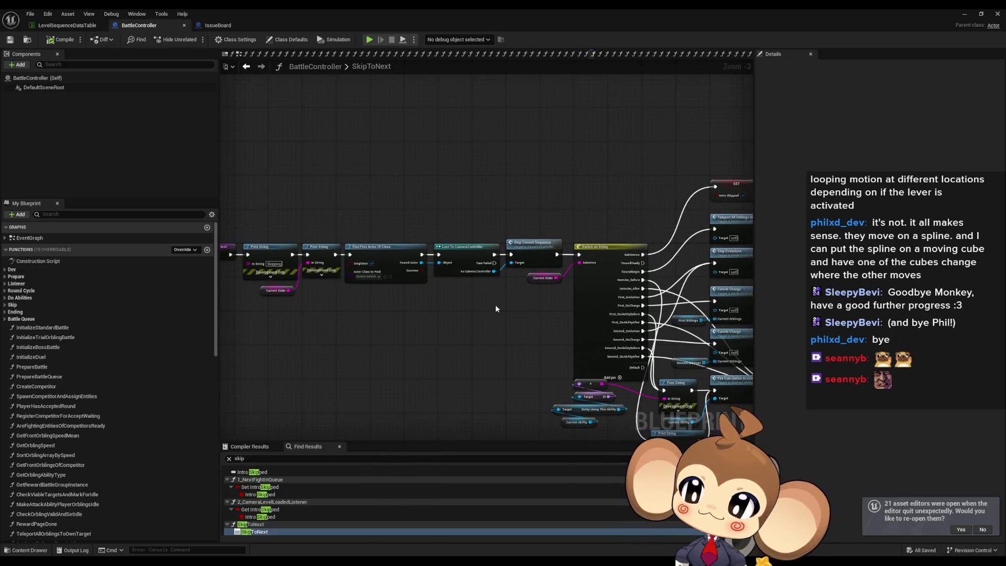
{"action": "double_click", "coordinate": [59, 339]}
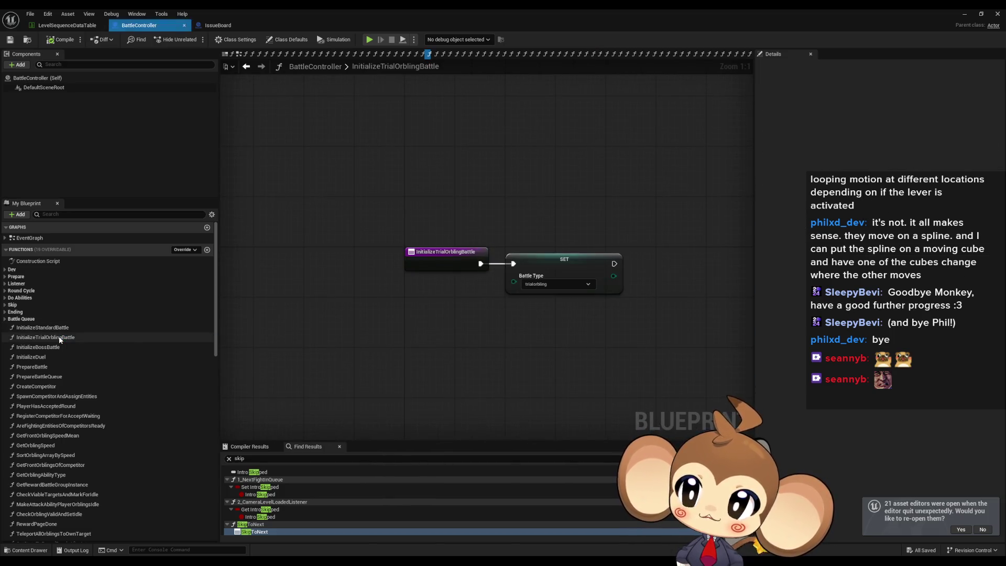
{"action": "left_click", "coordinate": [5, 312]}
{"action": "double_click", "coordinate": [62, 323]}
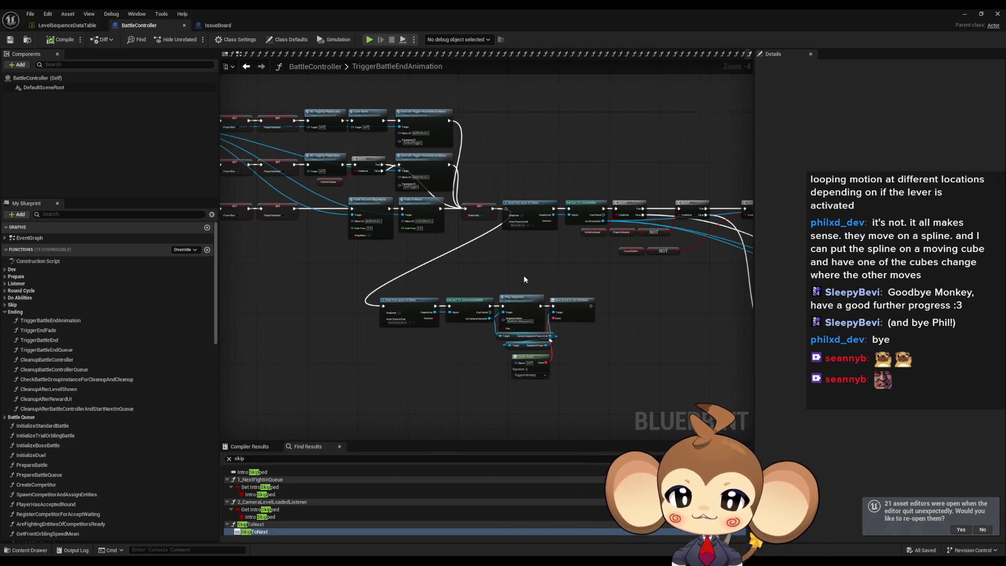
{"action": "scroll", "coordinate": [513, 291], "scroll_direction": "up", "scroll_amount": 4}
{"action": "mouse_move", "coordinate": [291, 224]}
{"action": "left_mouse_down"}
{"action": "mouse_move", "coordinate": [675, 341]}
{"action": "mouse_move", "coordinate": [689, 351]}
{"action": "mouse_move", "coordinate": [677, 390]}
{"action": "left_mouse_up"}
{"action": "left_click", "coordinate": [676, 389]}
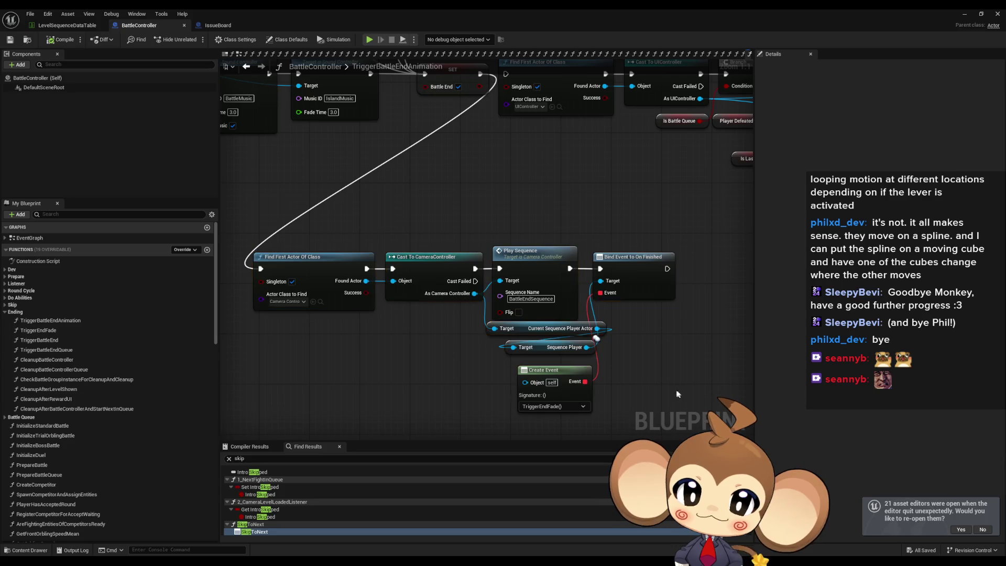
{"action": "left_click_drag", "start_coordinate": [367, 210], "coordinate": [628, 295]}
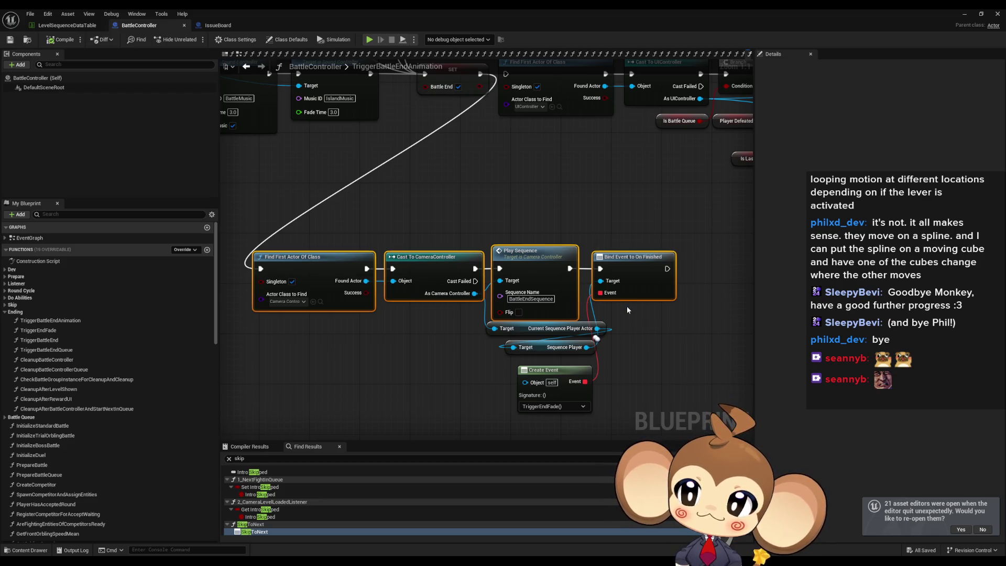
{"action": "left_click", "coordinate": [640, 330]}
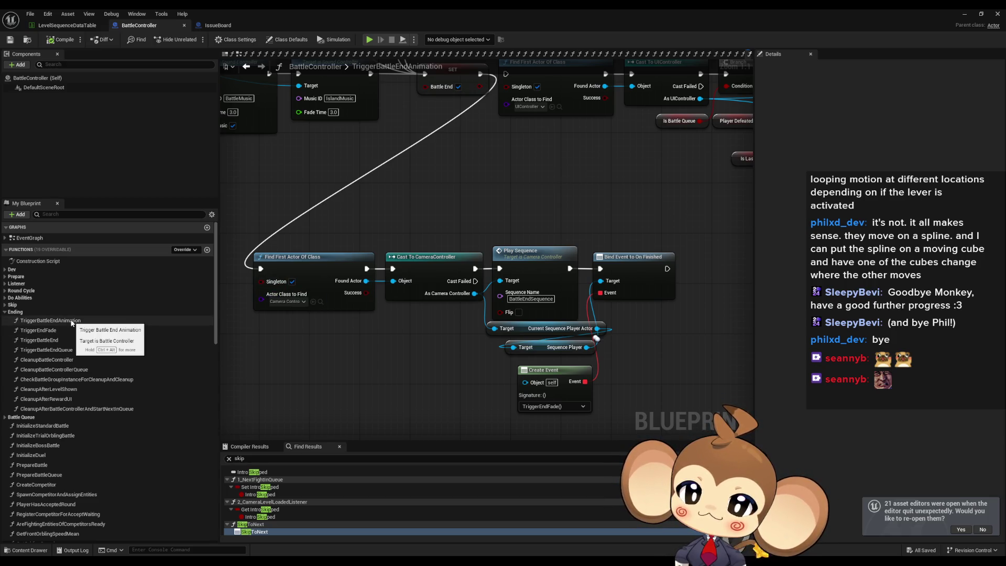
{"action": "left_click", "coordinate": [73, 321]}
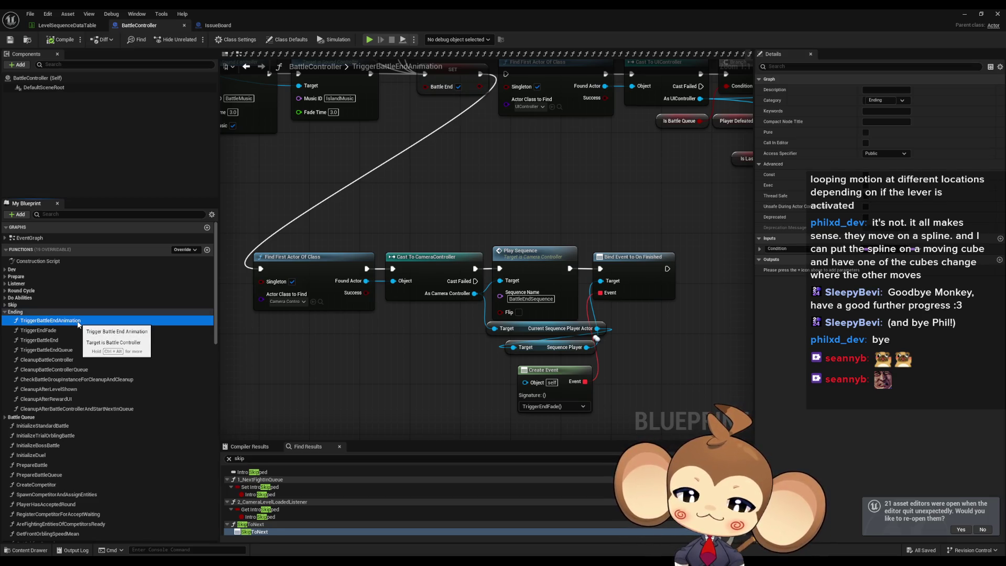
{"action": "scroll", "coordinate": [482, 338], "scroll_direction": "down", "scroll_amount": 4}
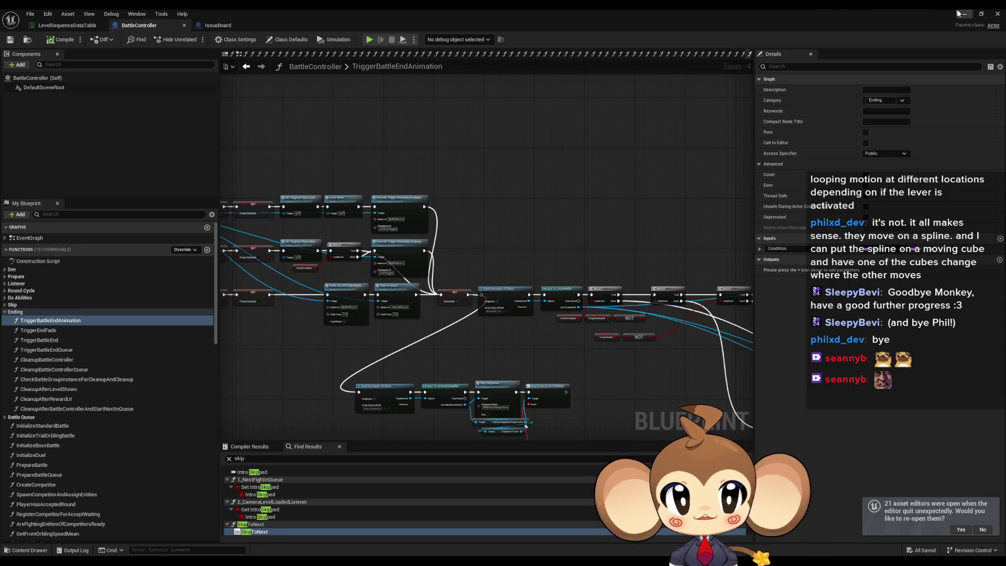
Step: Close the BattleController editor, browse to Sequences > Battle > Intro, and start Play-In-Editor
{"action": "left_click", "coordinate": [997, 14]}
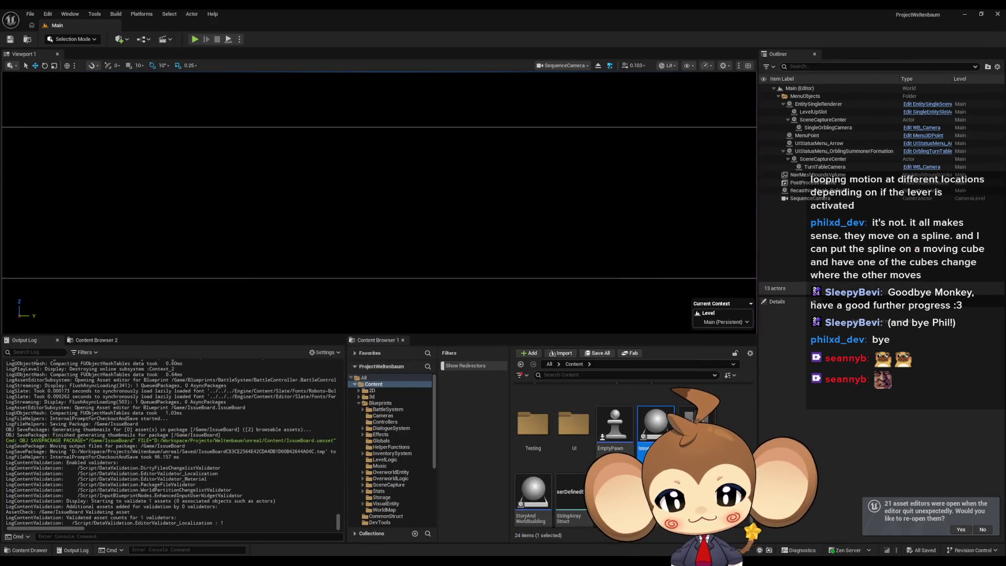
{"action": "left_click", "coordinate": [382, 472]}
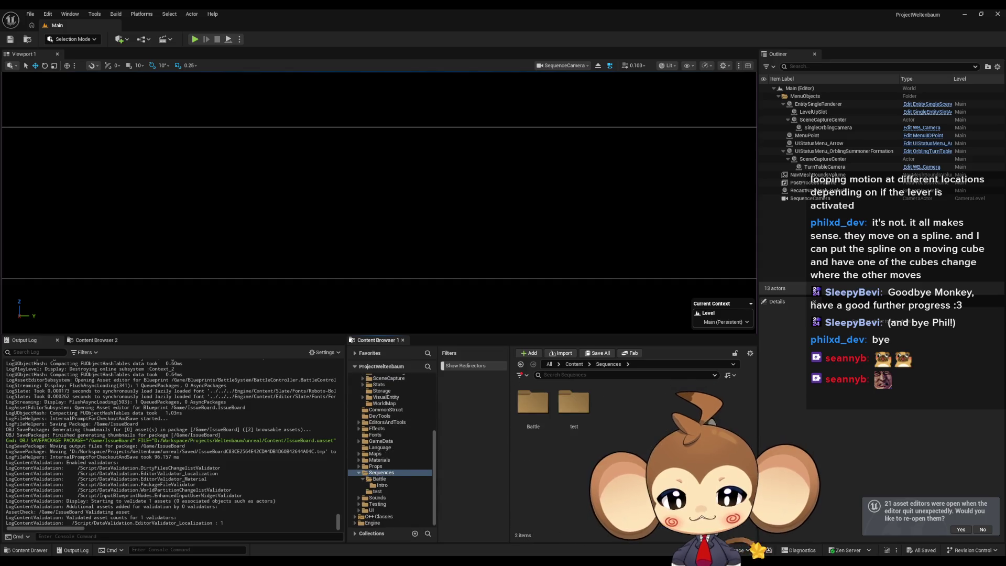
{"action": "double_click", "coordinate": [532, 404]}
{"action": "left_click", "coordinate": [535, 414]}
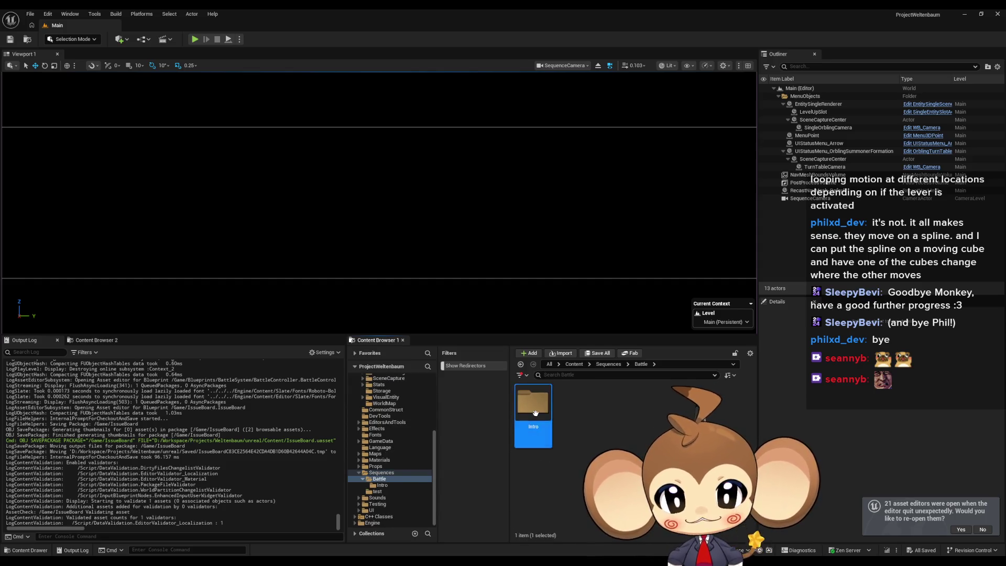
{"action": "double_click", "coordinate": [535, 413]}
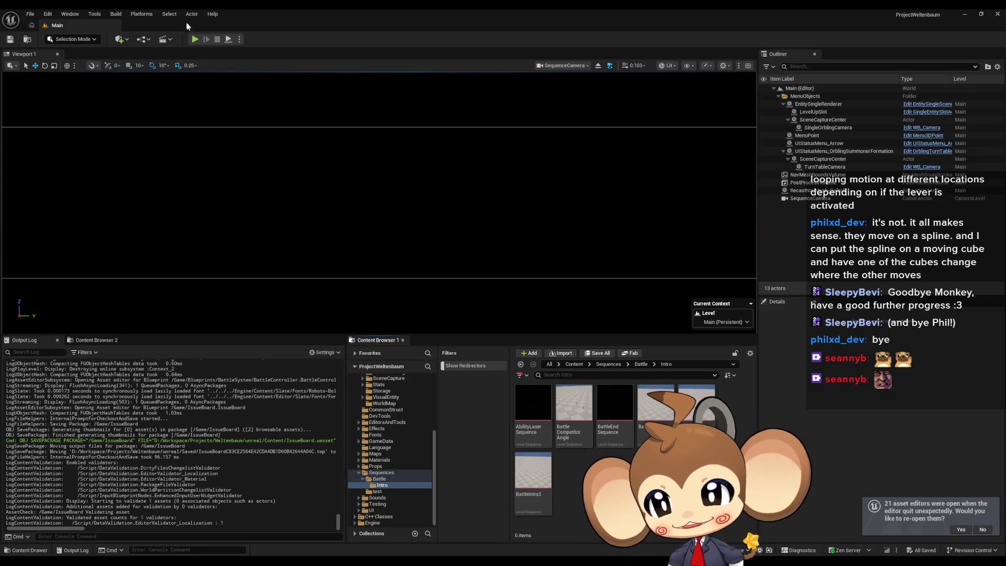
{"action": "left_click", "coordinate": [195, 39]}
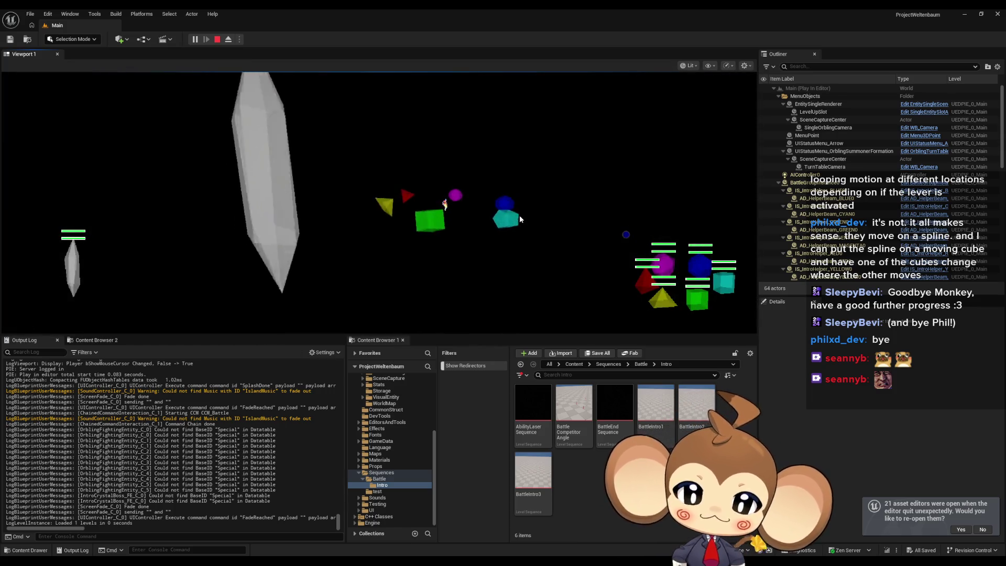
{"action": "left_click", "coordinate": [622, 412]}
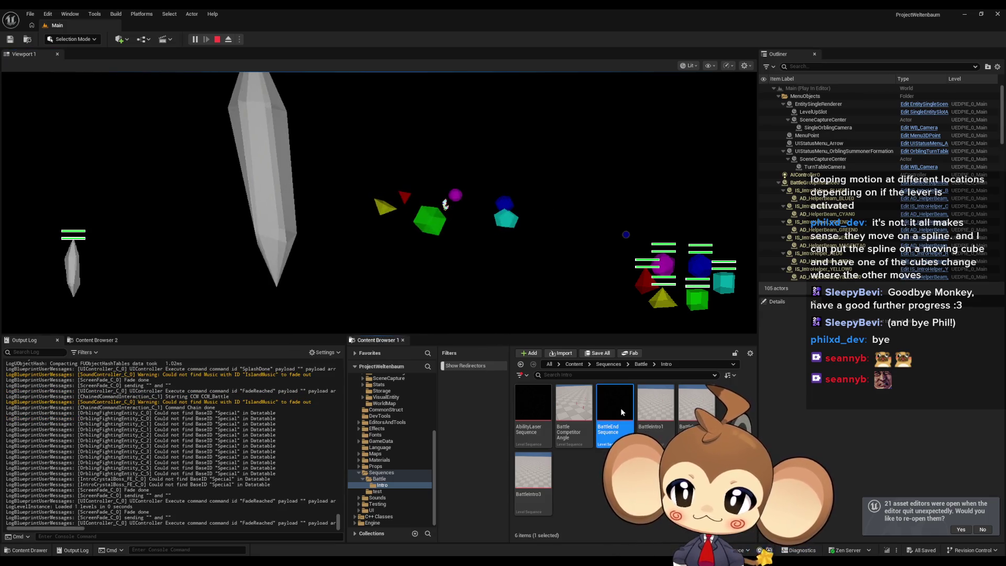
Step: Open BattleEnd Sequence in Sequencer and make the game view fill the screen with F11
{"action": "double_click", "coordinate": [623, 412]}
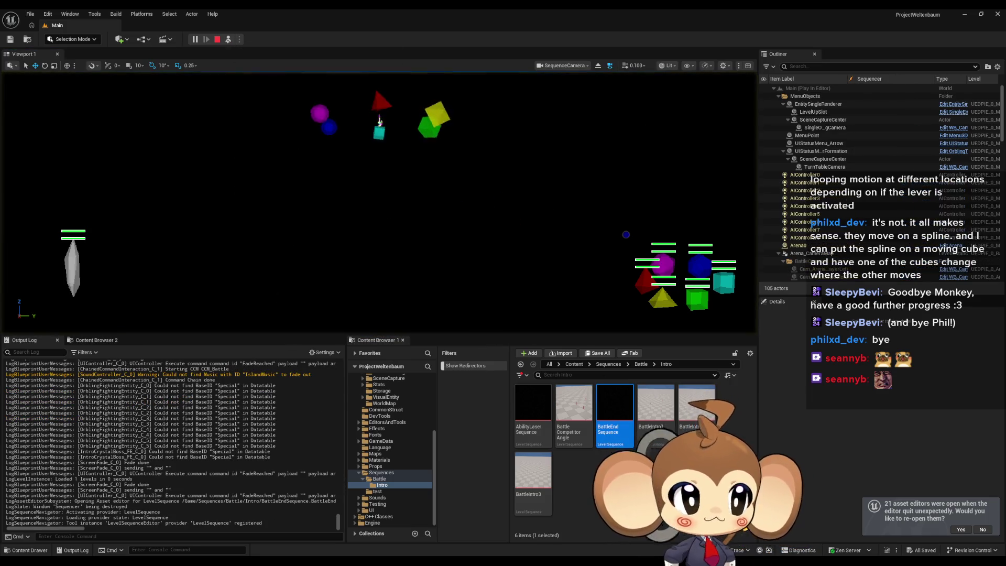
{"action": "key", "text": "F11"}
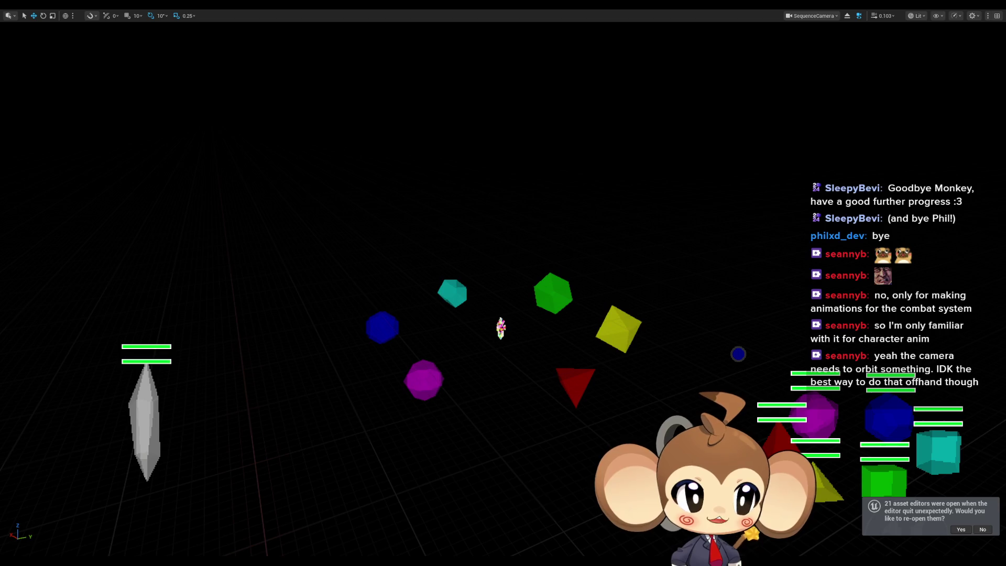
{"action": "key", "text": "alt+Tab"}
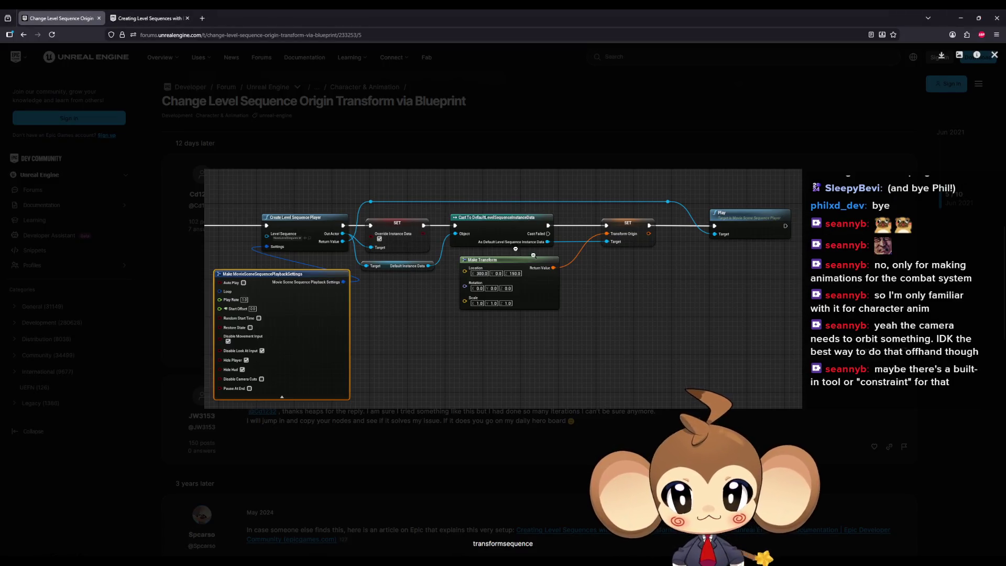
Step: Return to the 'Camera Look At Object in Sequencer' thread and follow its CineCameraActors docs link
{"action": "double_click", "coordinate": [302, 13]}
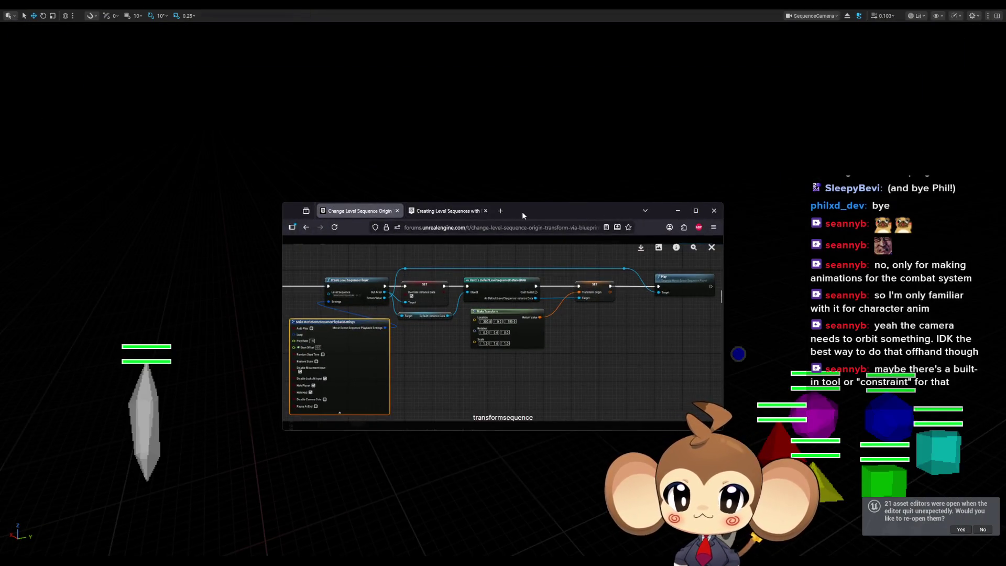
{"action": "key", "text": "alt+Tab"}
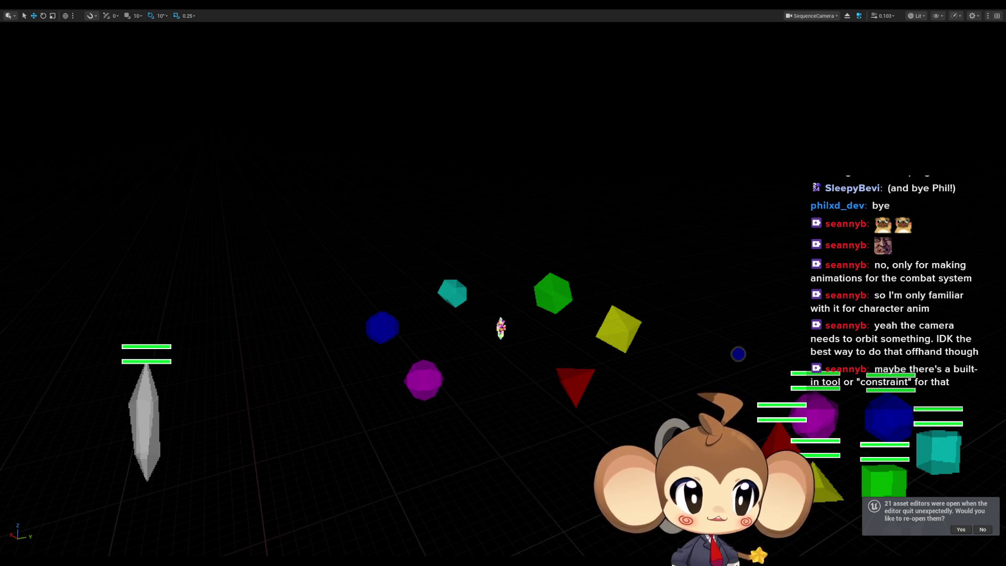
{"action": "key", "text": "alt+Tab"}
{"action": "double_click", "coordinate": [388, 193]}
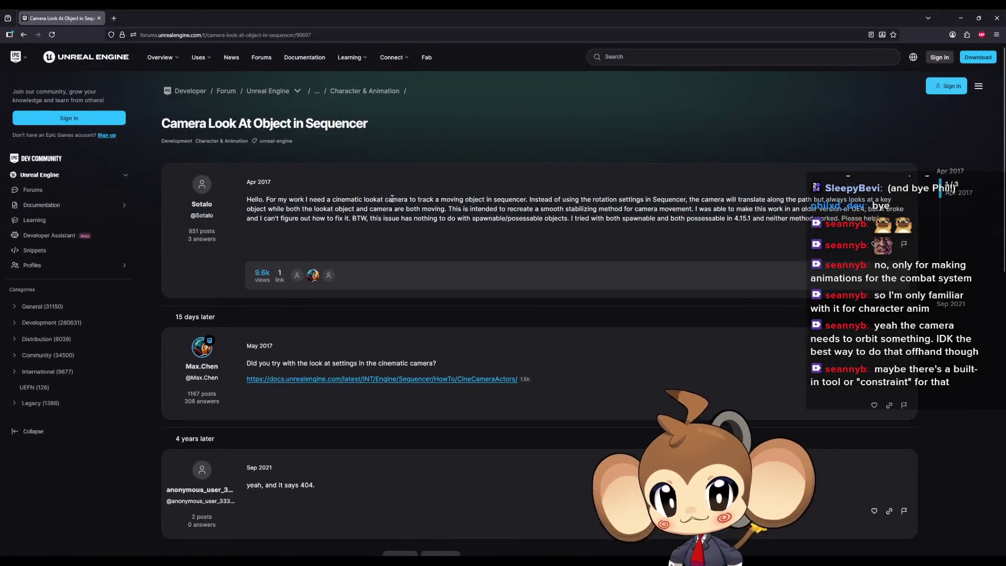
{"action": "scroll", "coordinate": [272, 359], "scroll_direction": "down", "scroll_amount": 2}
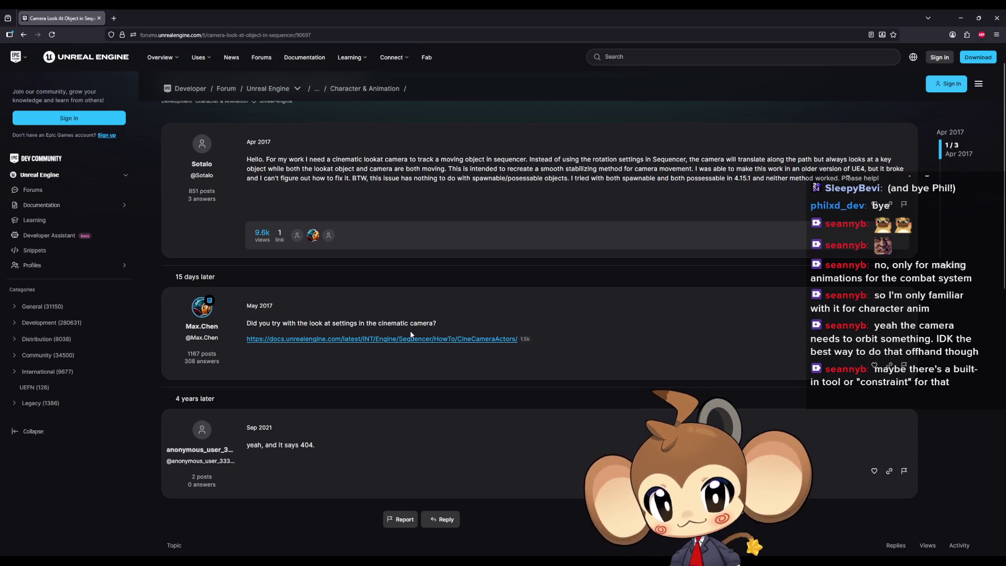
{"action": "left_click", "coordinate": [389, 341]}
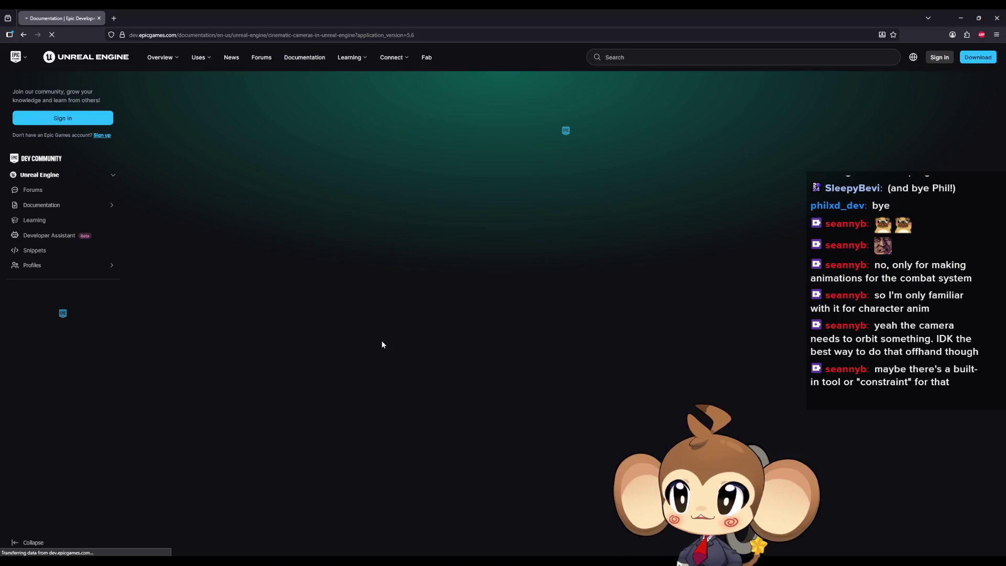
Step: Search the Cinematic Cameras page for 'look' and scroll through the Look at Tracking steps
{"action": "scroll", "coordinate": [277, 295], "scroll_direction": "down", "scroll_amount": 2}
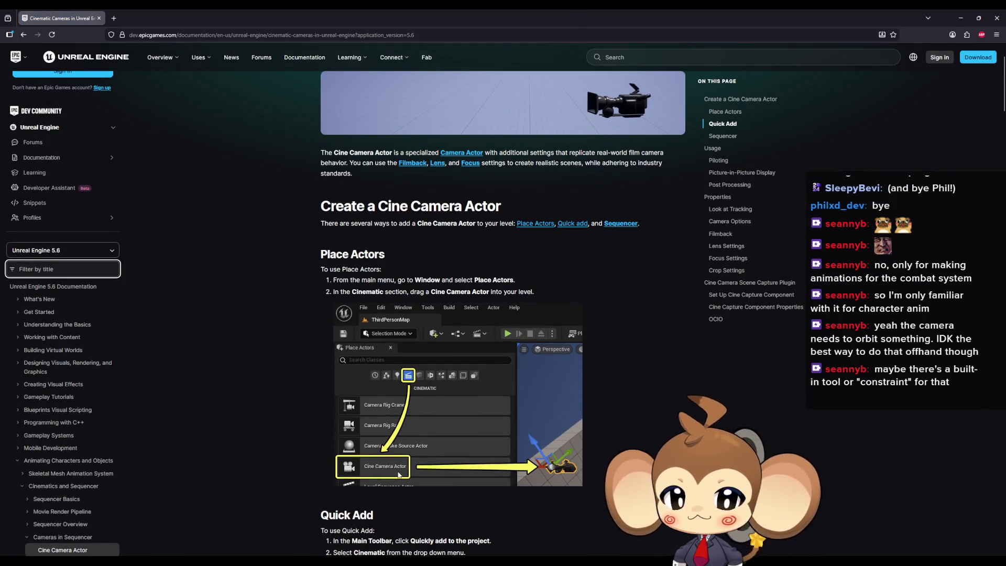
{"action": "scroll", "coordinate": [408, 422], "scroll_direction": "down", "scroll_amount": 5}
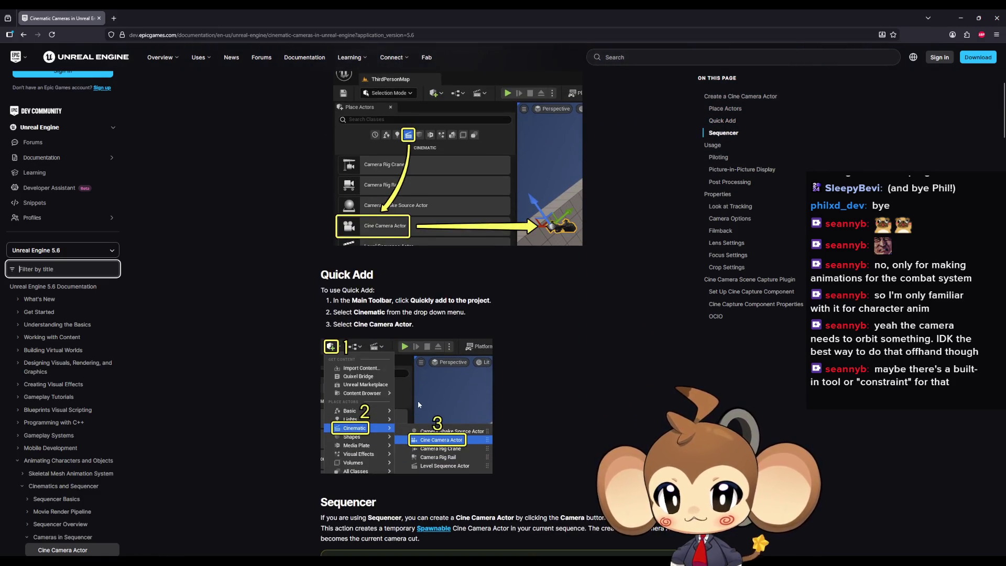
{"action": "scroll", "coordinate": [482, 389], "scroll_direction": "down", "scroll_amount": 5}
{"action": "scroll", "coordinate": [472, 404], "scroll_direction": "down", "scroll_amount": 4}
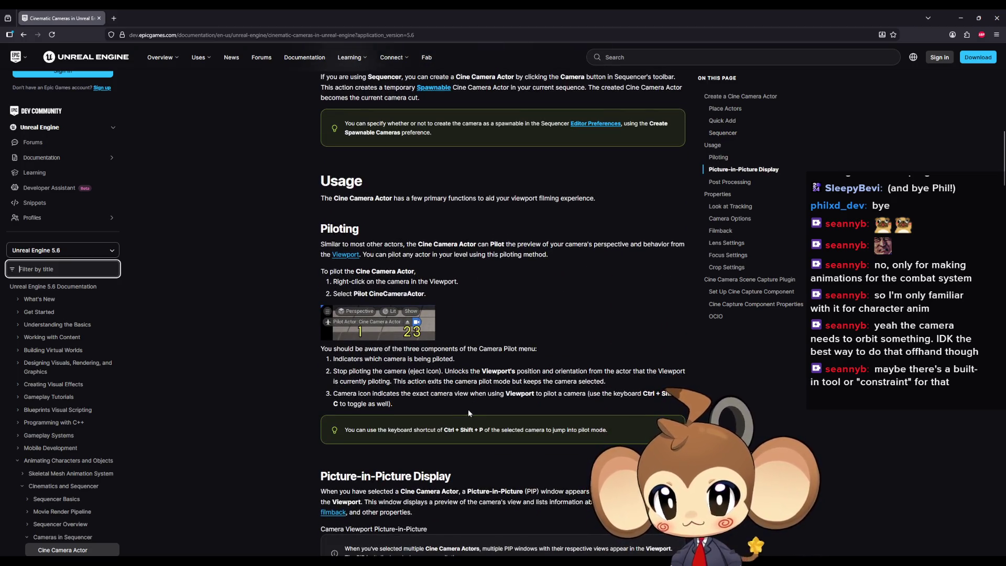
{"action": "scroll", "coordinate": [310, 328], "scroll_direction": "down", "scroll_amount": 4}
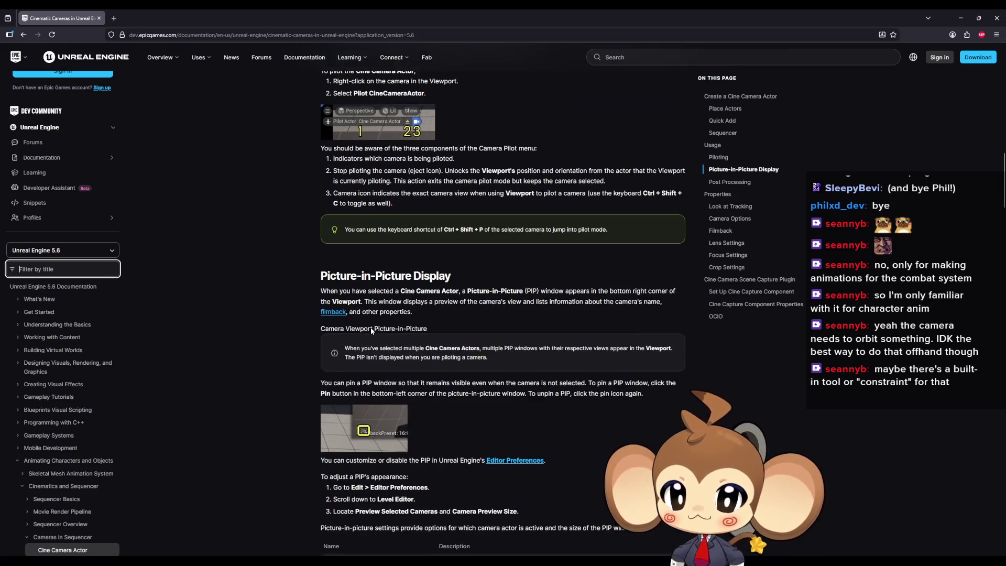
{"action": "key", "text": "ctrl+f"}
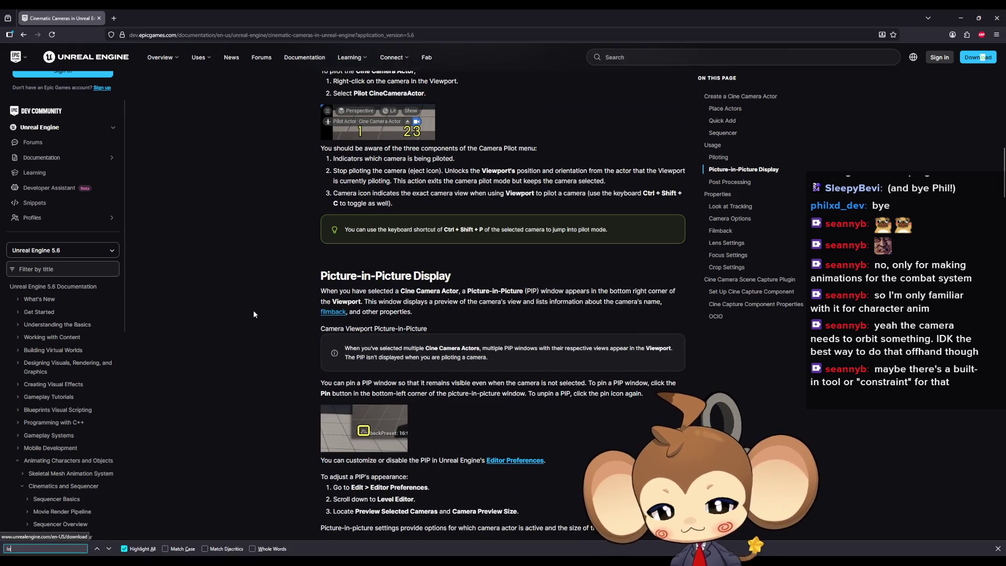
{"action": "type", "text": "look"}
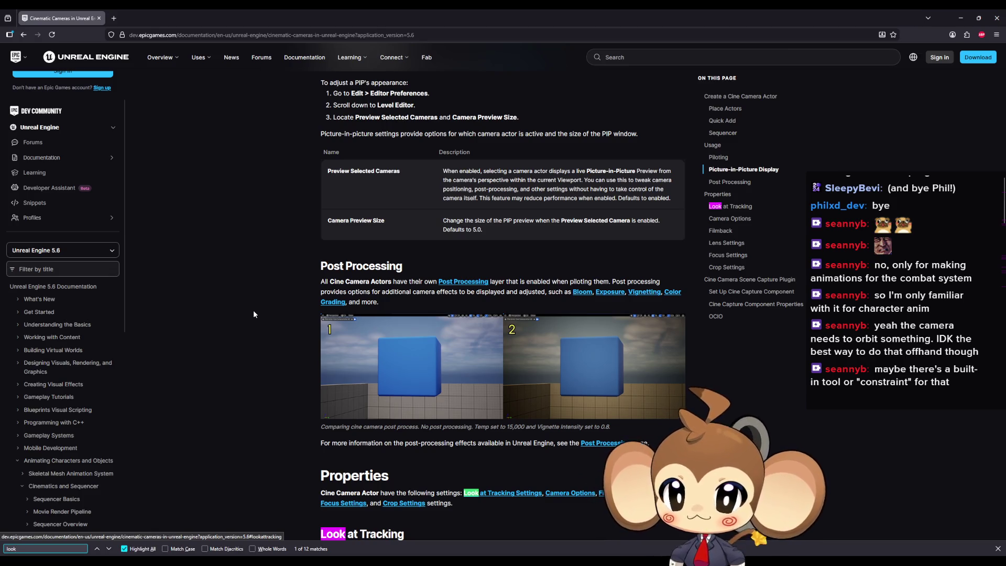
{"action": "scroll", "coordinate": [286, 297], "scroll_direction": "down", "scroll_amount": 2}
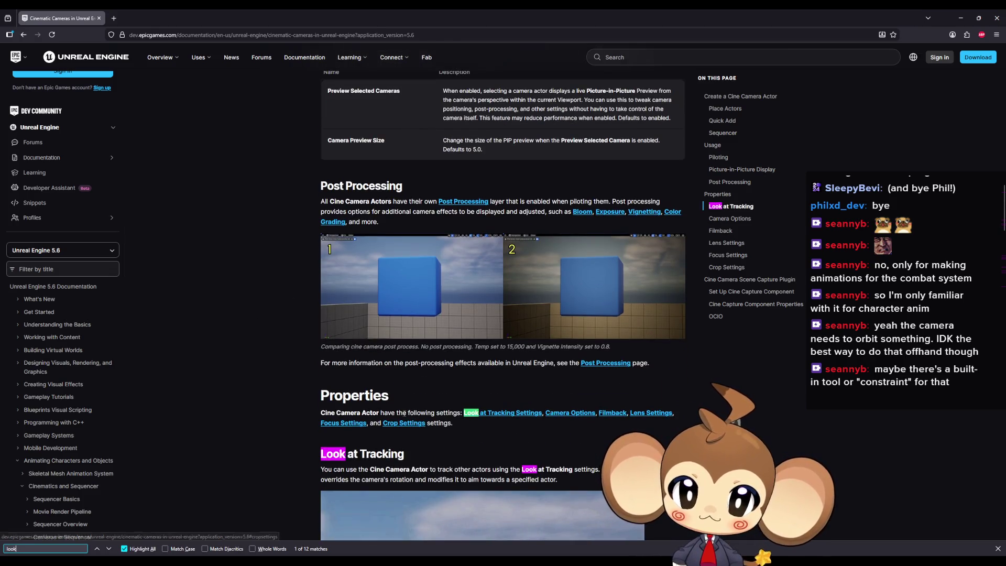
{"action": "left_click_drag", "start_coordinate": [454, 412], "coordinate": [414, 412]}
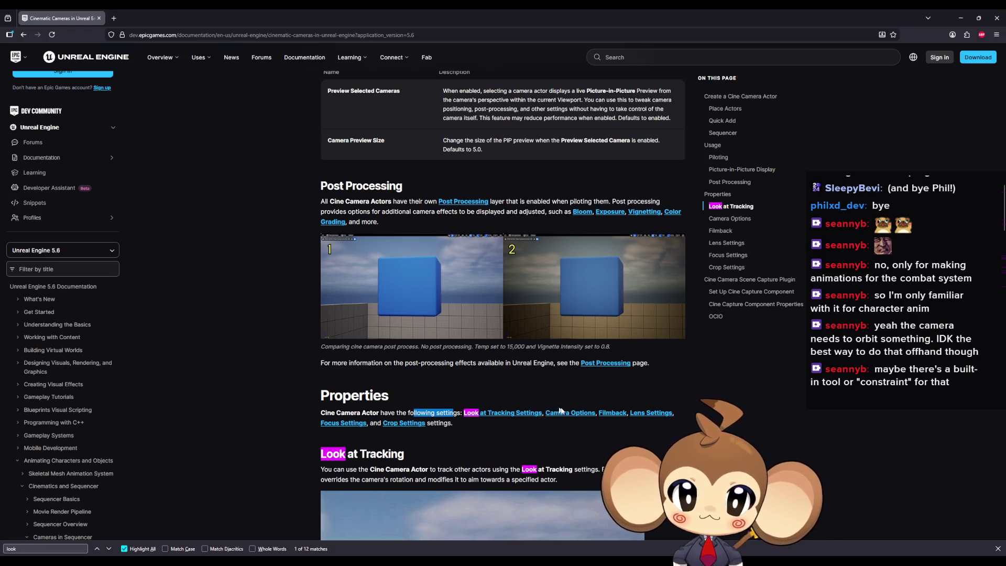
{"action": "scroll", "coordinate": [555, 398], "scroll_direction": "down", "scroll_amount": 4}
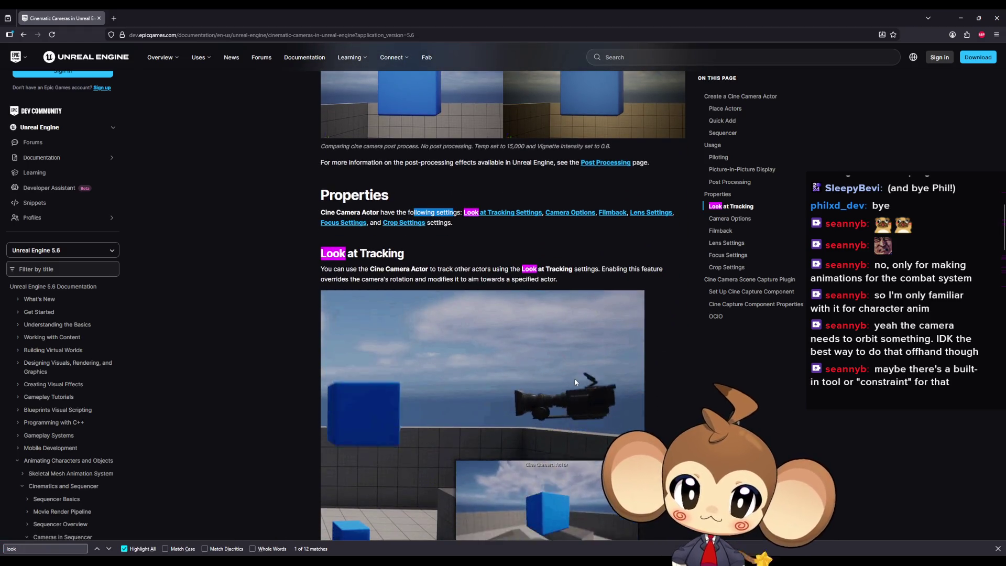
{"action": "scroll", "coordinate": [574, 378], "scroll_direction": "down", "scroll_amount": 3}
{"action": "scroll", "coordinate": [576, 384], "scroll_direction": "down", "scroll_amount": 3}
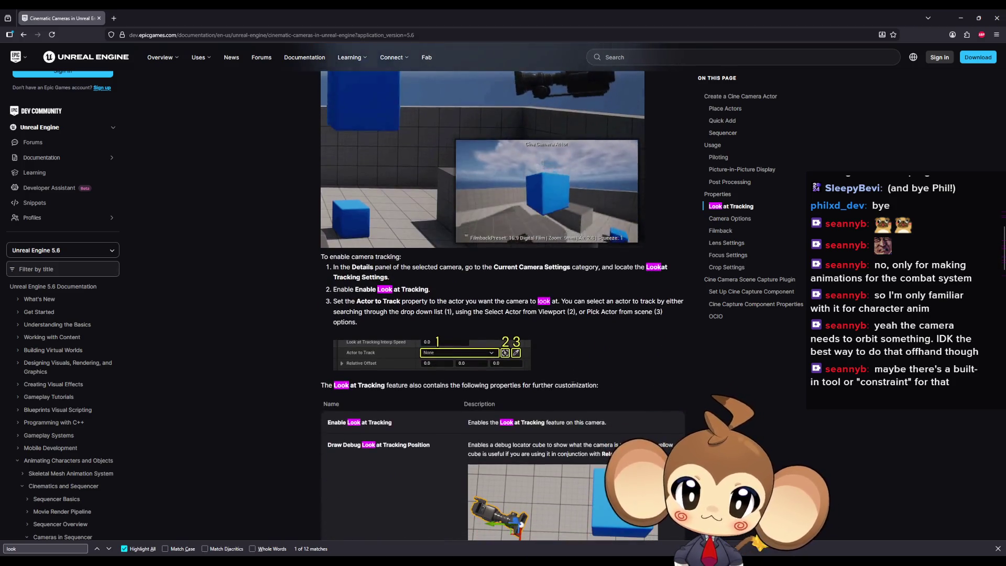
{"action": "scroll", "coordinate": [569, 389], "scroll_direction": "down", "scroll_amount": 3}
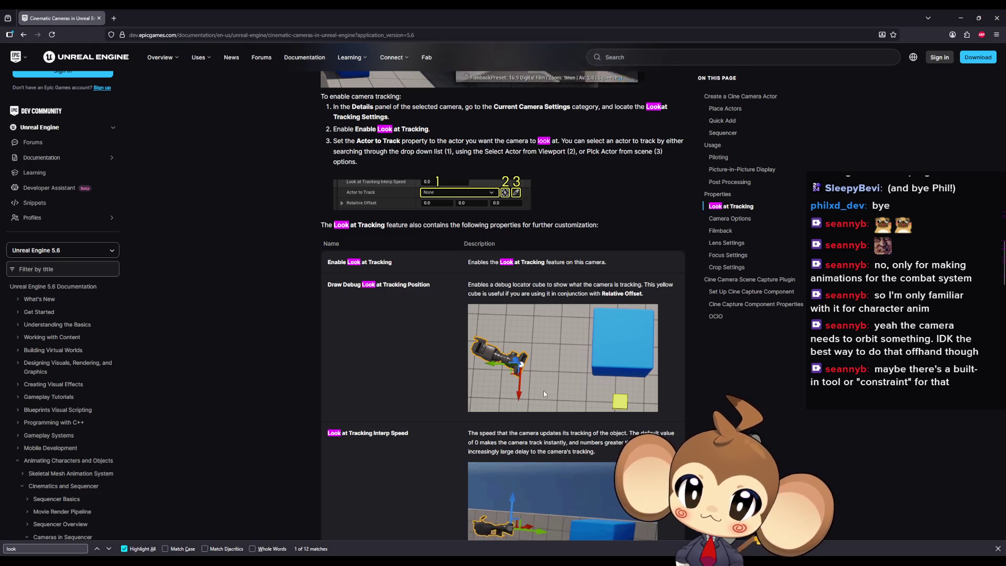
{"action": "scroll", "coordinate": [543, 391], "scroll_direction": "down", "scroll_amount": 4}
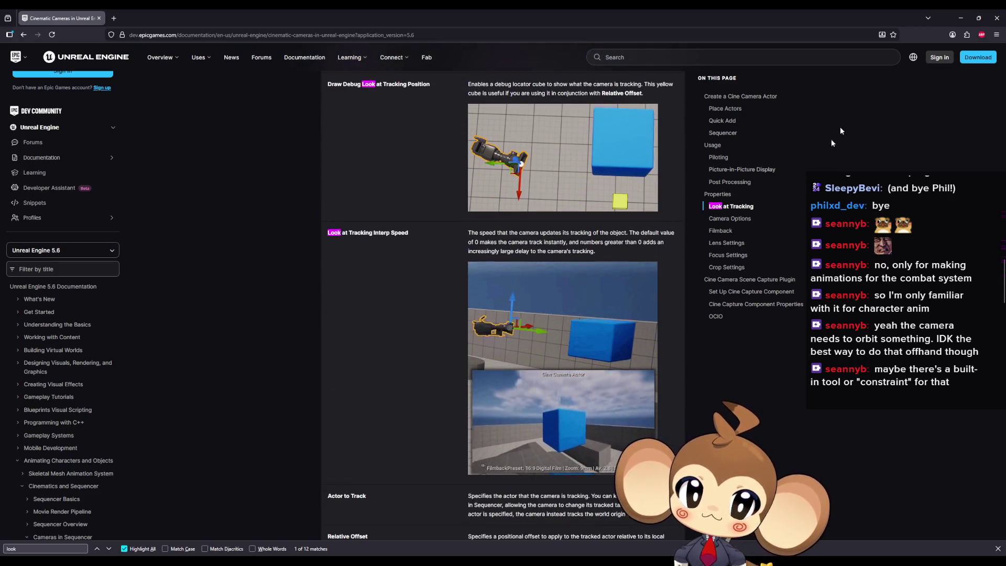
Step: Move the documentation window aside so the editor and Sequencer are visible
{"action": "double_click", "coordinate": [686, 23]}
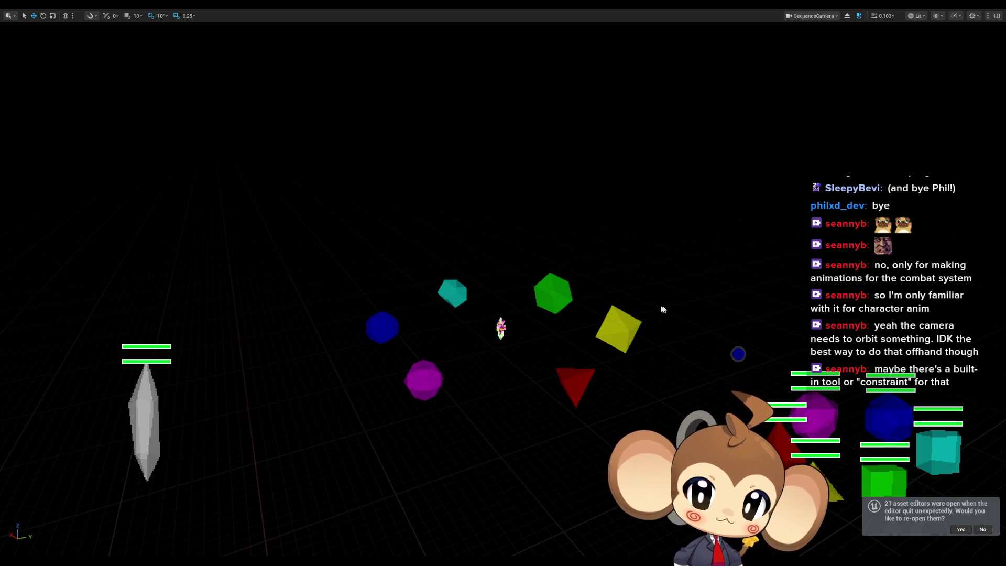
{"action": "key", "text": "alt+Tab"}
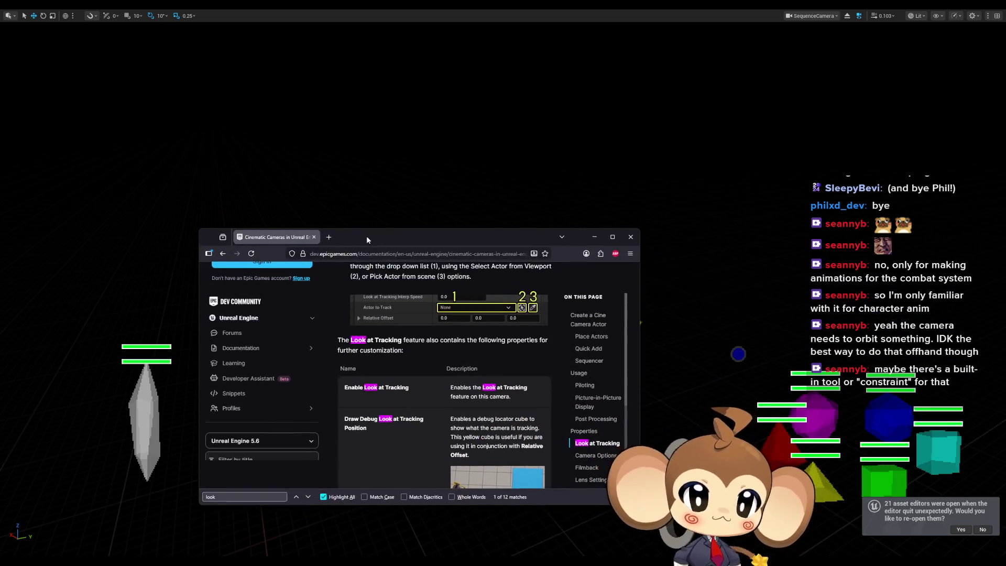
{"action": "scroll", "coordinate": [381, 255], "scroll_direction": "up", "scroll_amount": 4}
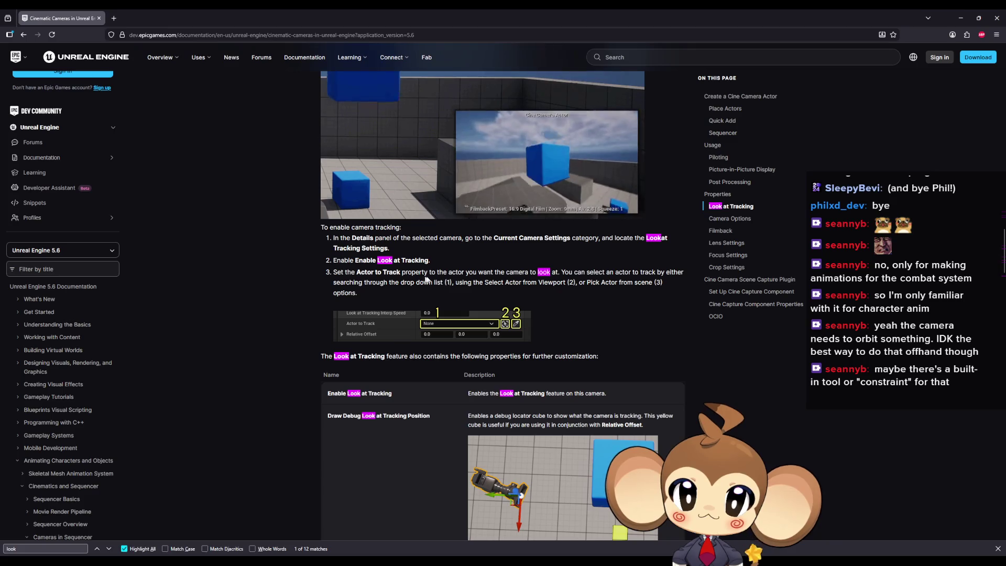
{"action": "mouse_move", "coordinate": [304, 8]}
{"action": "left_mouse_down"}
{"action": "mouse_move", "coordinate": [335, 230]}
{"action": "mouse_move", "coordinate": [1005, 230]}
{"action": "left_mouse_up"}
{"action": "key", "text": "alt+Tab"}
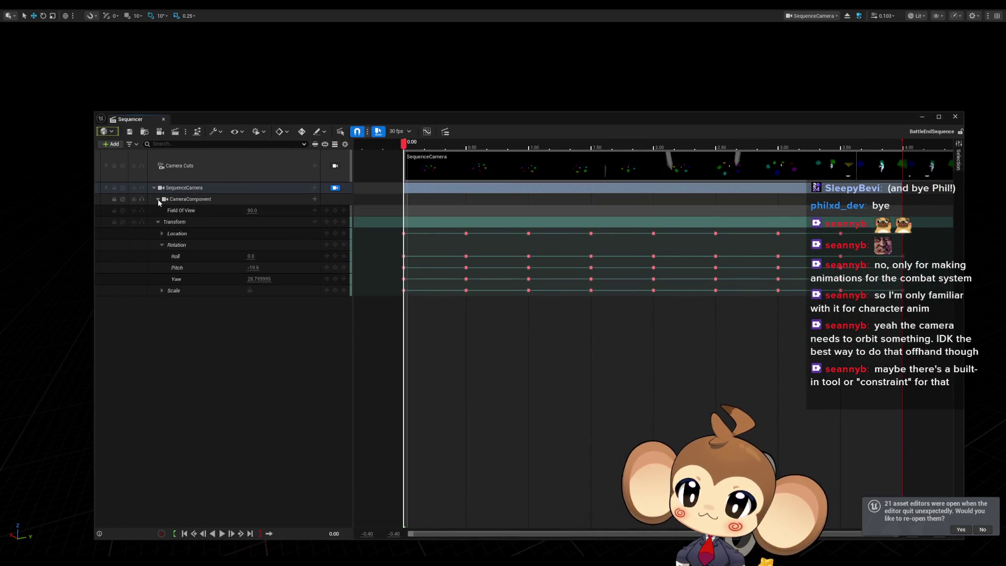
Step: Toggle the CameraComponent and Transform rows, leave immersive mode, and reposition Sequencer
{"action": "left_click", "coordinate": [158, 199]}
{"action": "left_click", "coordinate": [160, 210]}
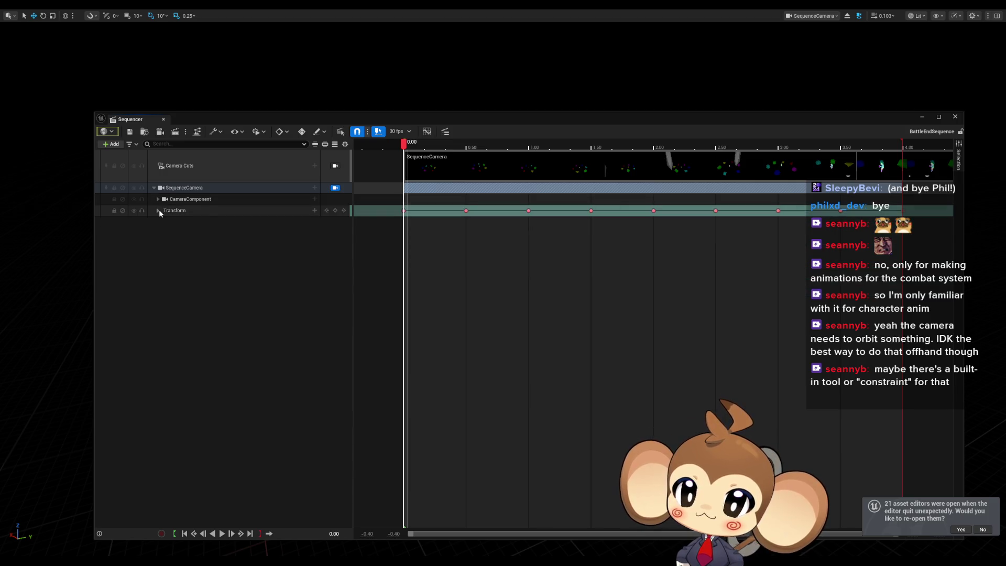
{"action": "left_click", "coordinate": [158, 199]}
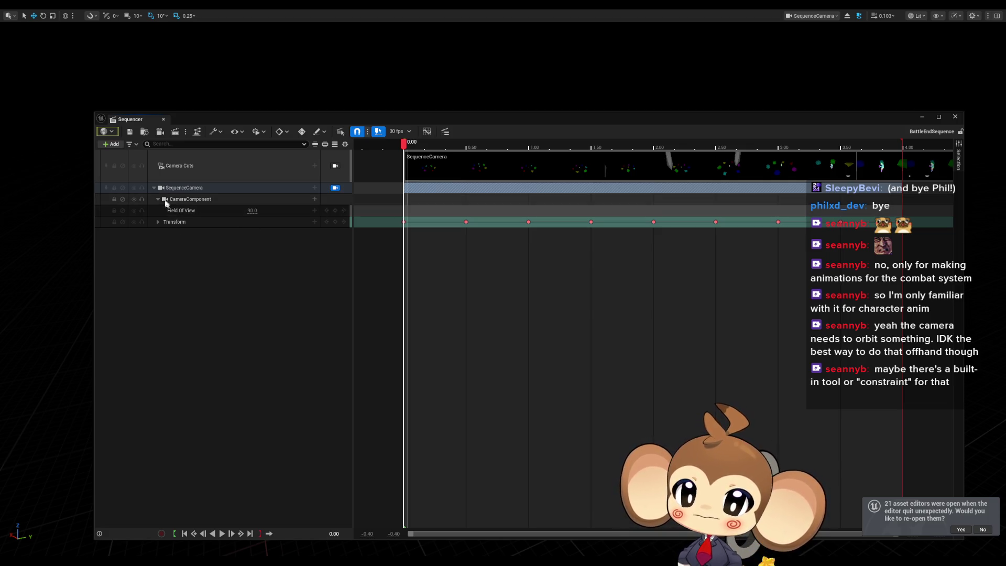
{"action": "left_click", "coordinate": [113, 146]}
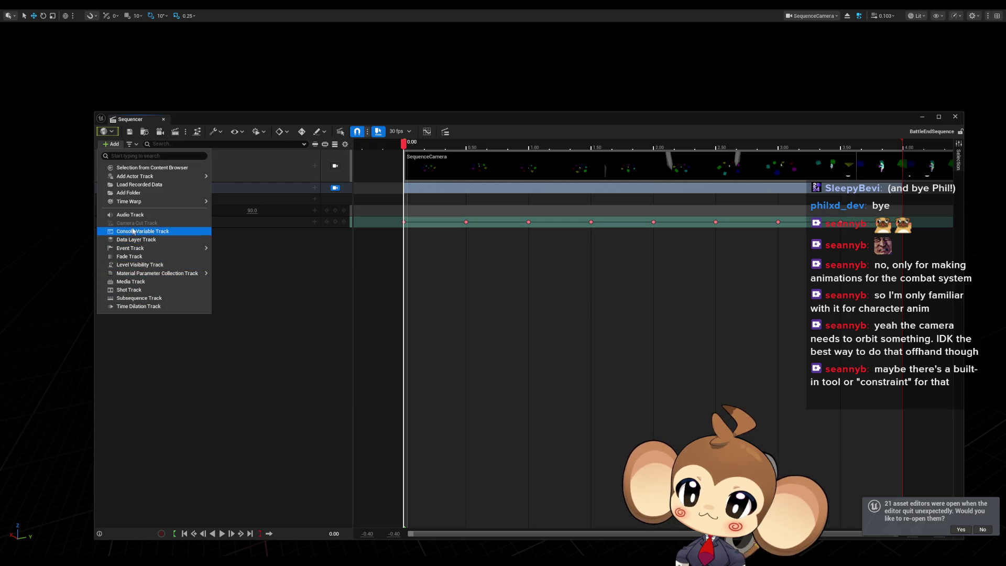
{"action": "left_click", "coordinate": [336, 356]}
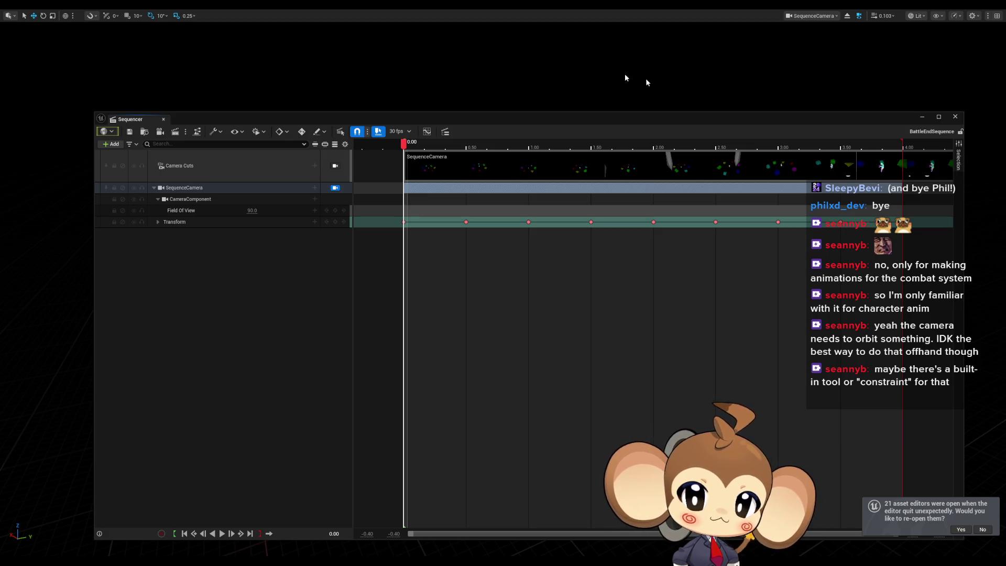
{"action": "left_click_drag", "start_coordinate": [832, 126], "coordinate": [755, 258]}
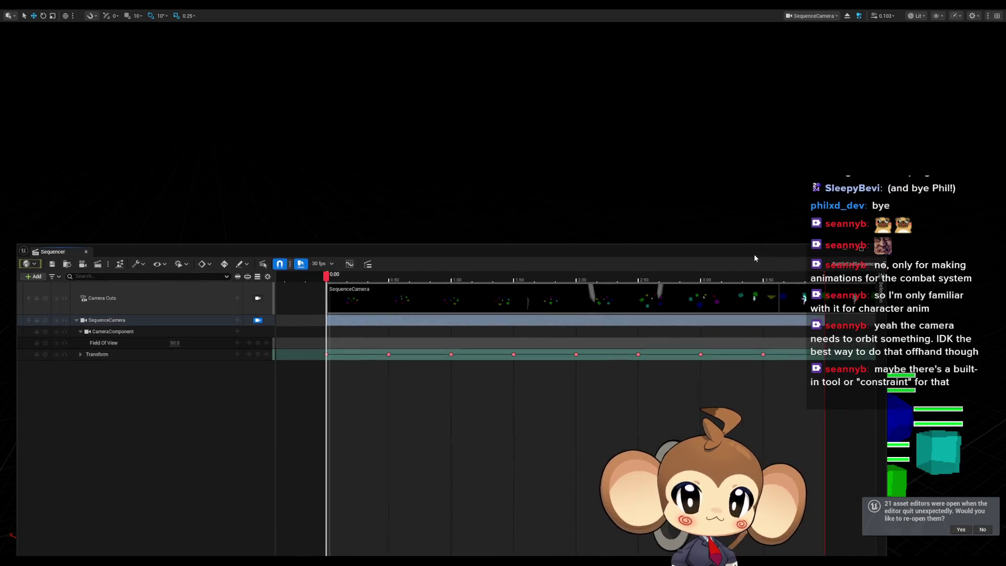
{"action": "right_click", "coordinate": [640, 142]}
{"action": "key", "text": "F11"}
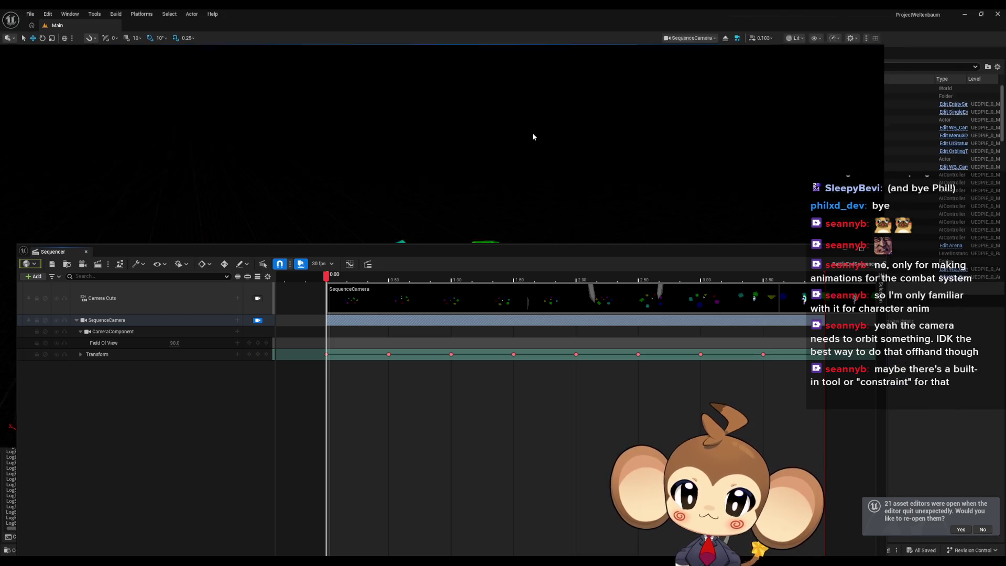
{"action": "left_click_drag", "start_coordinate": [398, 251], "coordinate": [508, 265]}
Step: Place a Cine Camera Actor in the level from Quick Add > Cinematic
{"action": "left_click", "coordinate": [120, 39]}
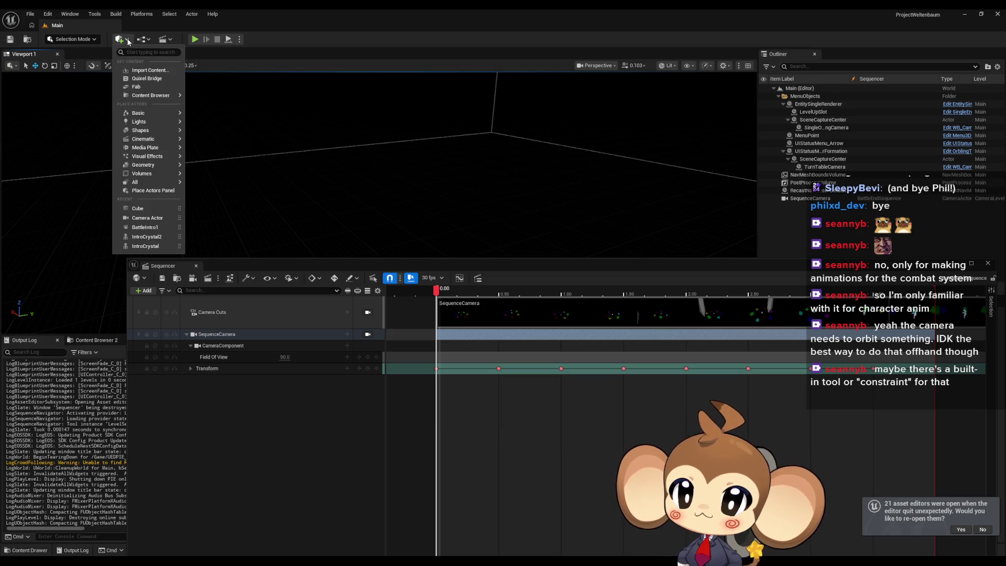
{"action": "mouse_move", "coordinate": [149, 139]}
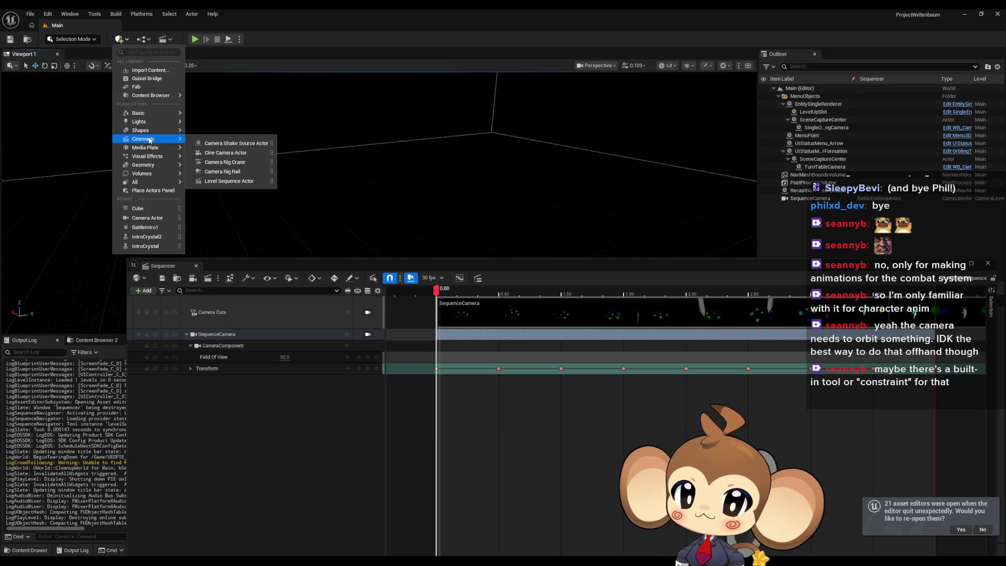
{"action": "left_click", "coordinate": [217, 152]}
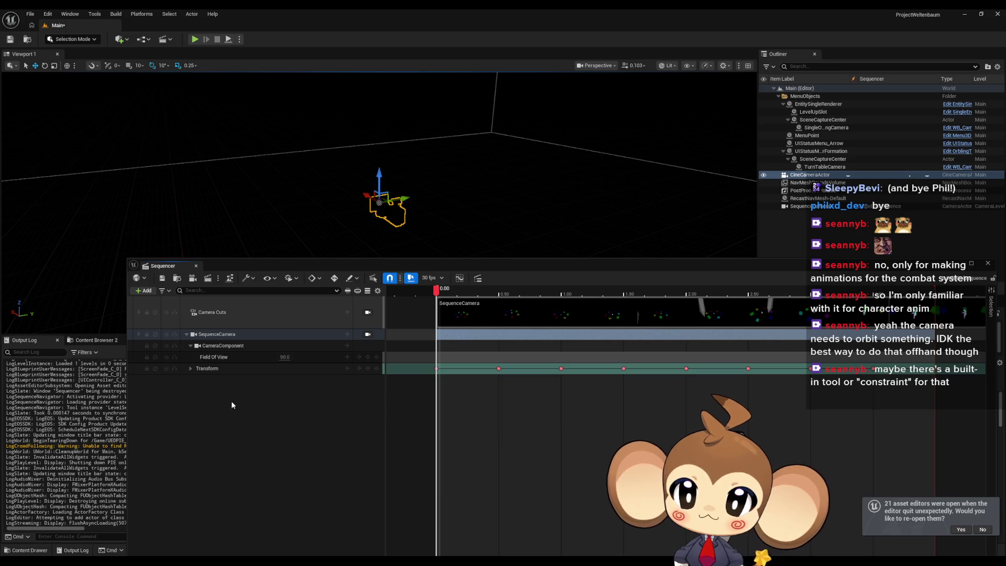
Step: Add the CineCameraActor to BattleEndSequence as an actor track
{"action": "left_click", "coordinate": [143, 291]}
{"action": "mouse_move", "coordinate": [175, 350]}
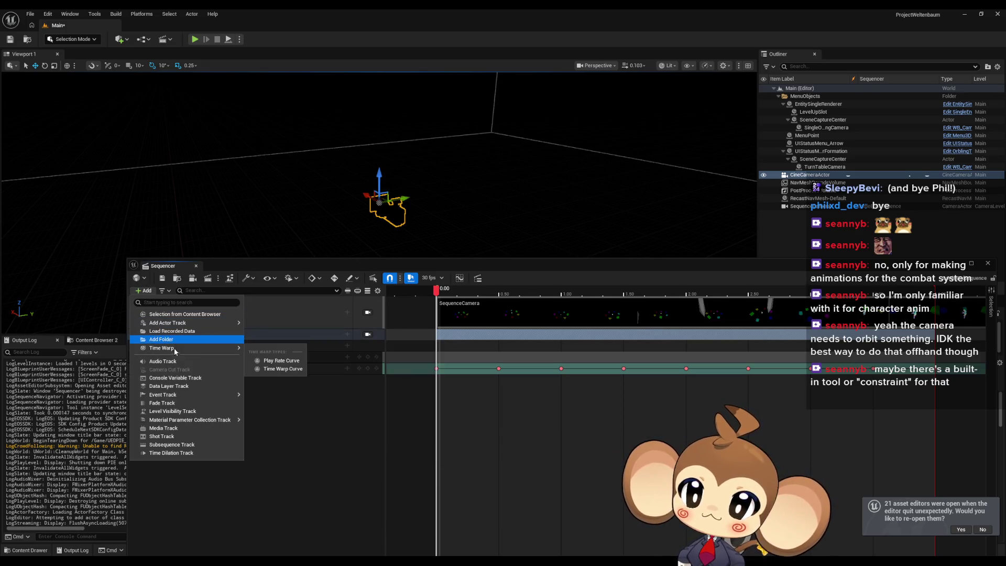
{"action": "mouse_move", "coordinate": [228, 323]}
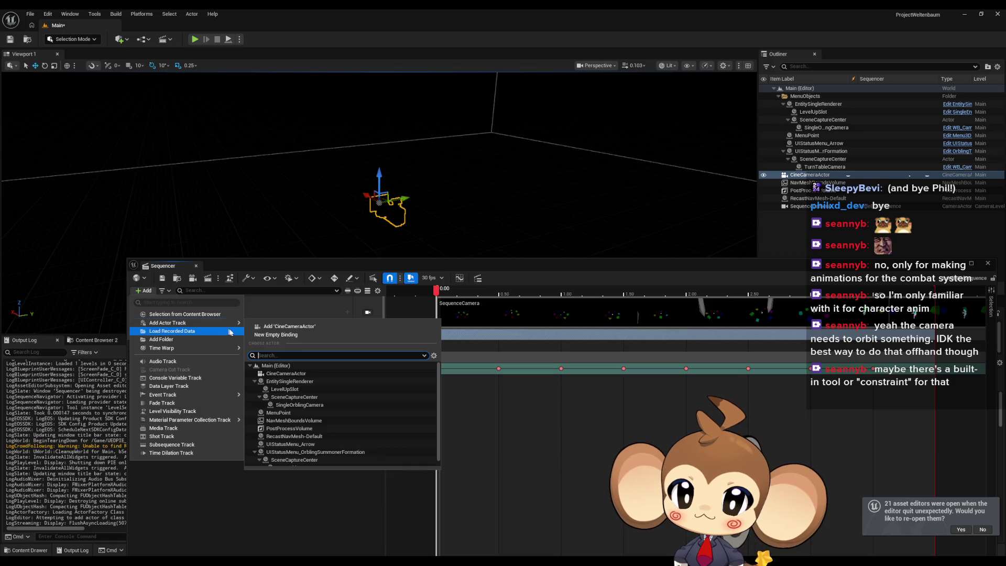
{"action": "type", "text": "cin"}
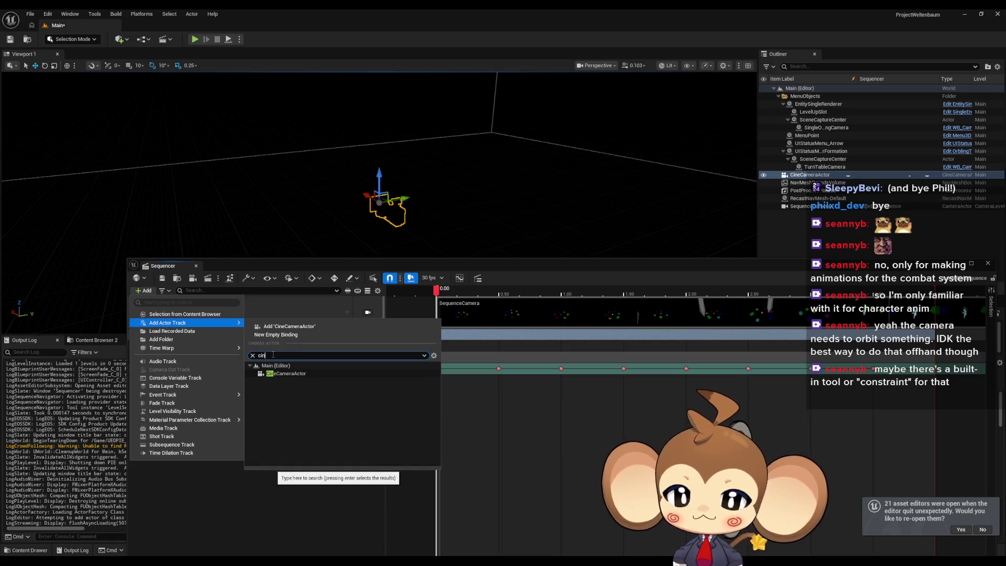
{"action": "left_click", "coordinate": [294, 371]}
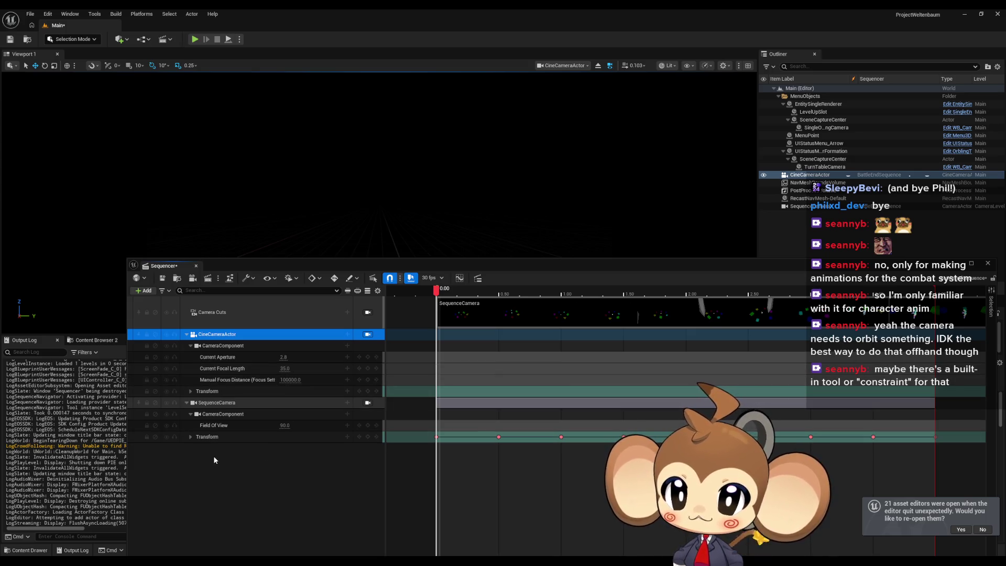
{"action": "left_click", "coordinate": [187, 403]}
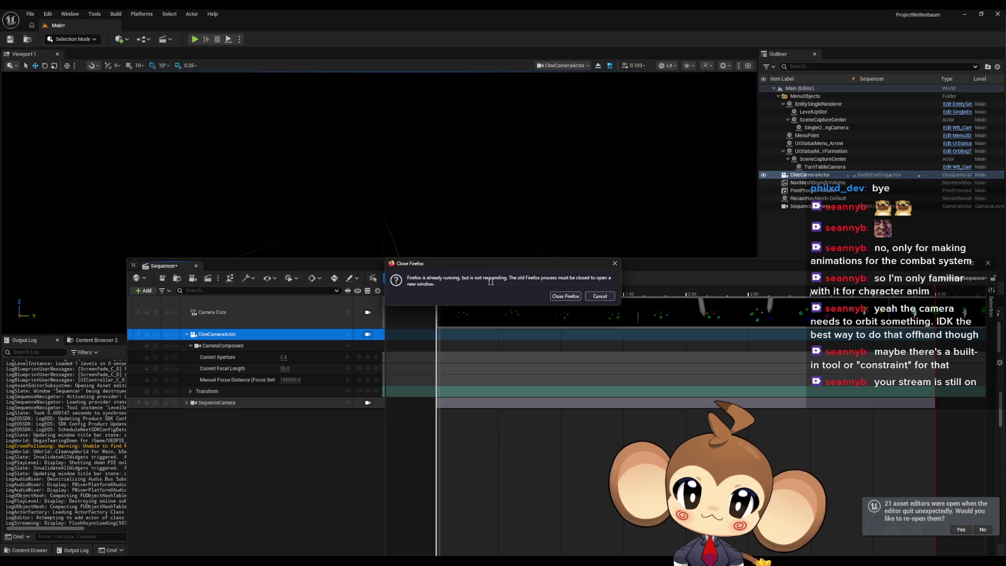
Step: Dismiss the Firefox not-responding warning with Close Firefox
{"action": "left_click", "coordinate": [570, 297]}
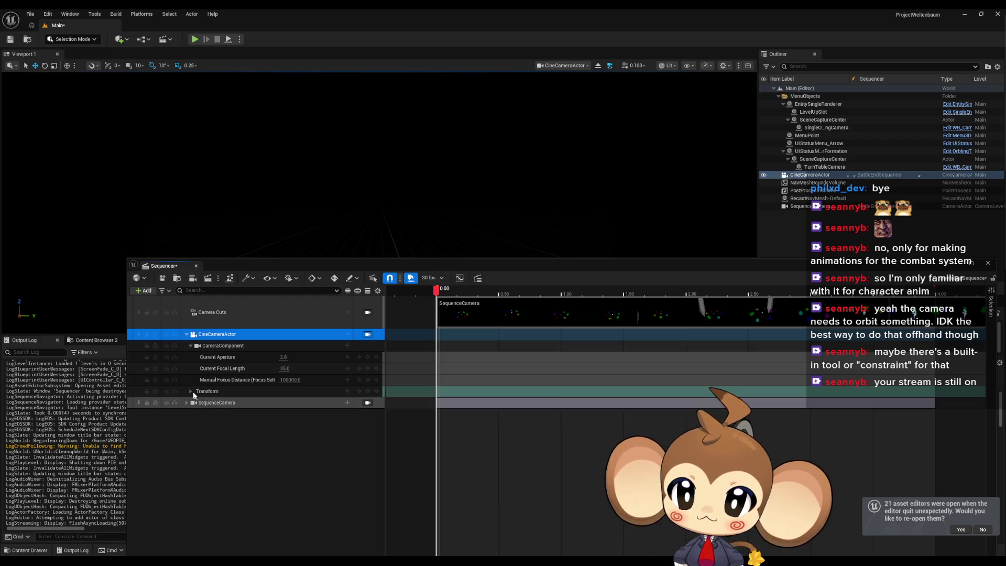
Step: Collapse the CameraComponent rows, select SequenceCamera, and search its properties for 'look'
{"action": "left_click", "coordinate": [190, 346]}
{"action": "left_click", "coordinate": [190, 346]}
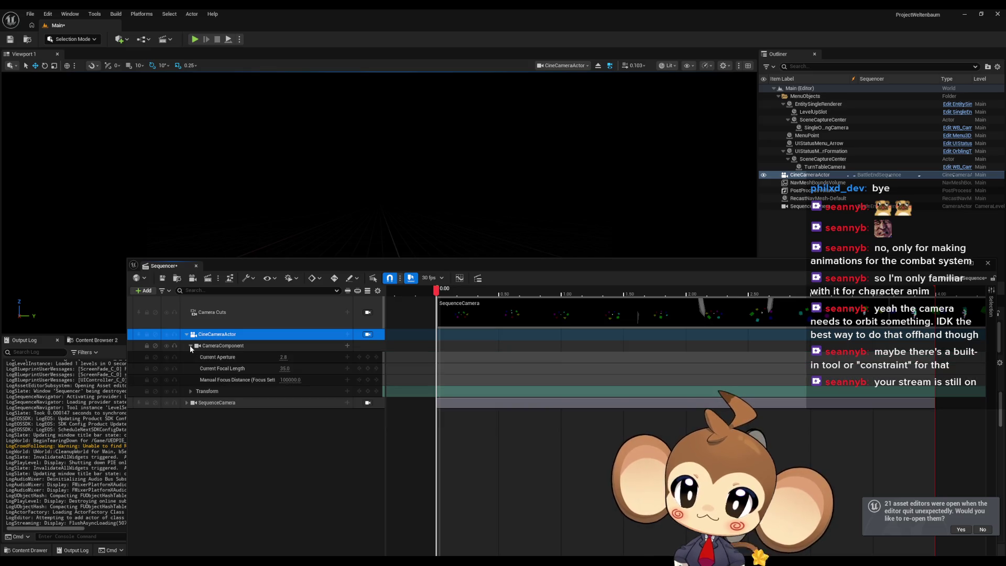
{"action": "left_click", "coordinate": [190, 345]}
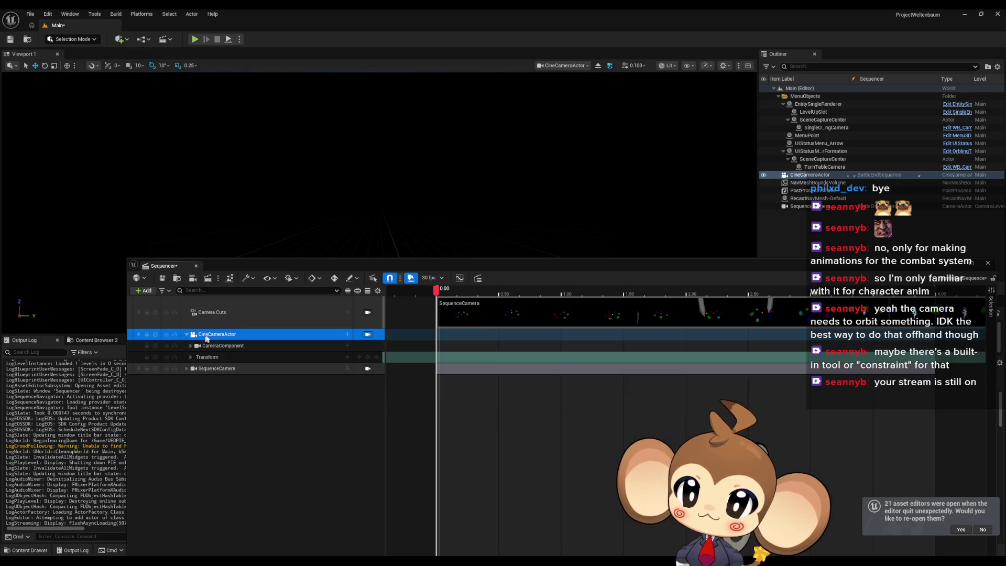
{"action": "left_click", "coordinate": [809, 182]}
{"action": "left_click", "coordinate": [807, 175]}
{"action": "left_click", "coordinate": [800, 206]}
{"action": "mouse_move", "coordinate": [733, 266]}
{"action": "left_mouse_down"}
{"action": "mouse_move", "coordinate": [507, 419]}
{"action": "mouse_move", "coordinate": [415, 217]}
{"action": "left_mouse_up"}
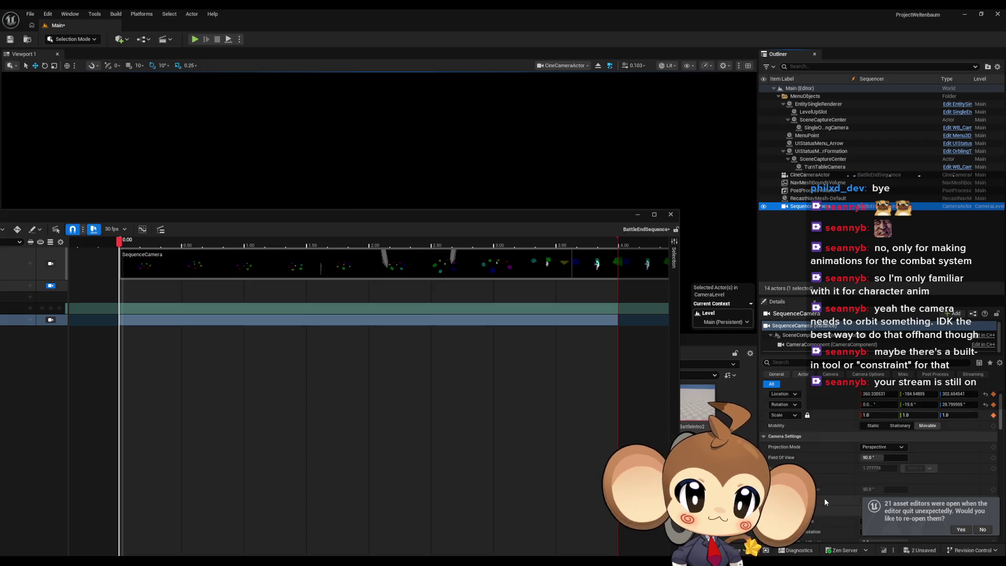
{"action": "left_click", "coordinate": [800, 362]}
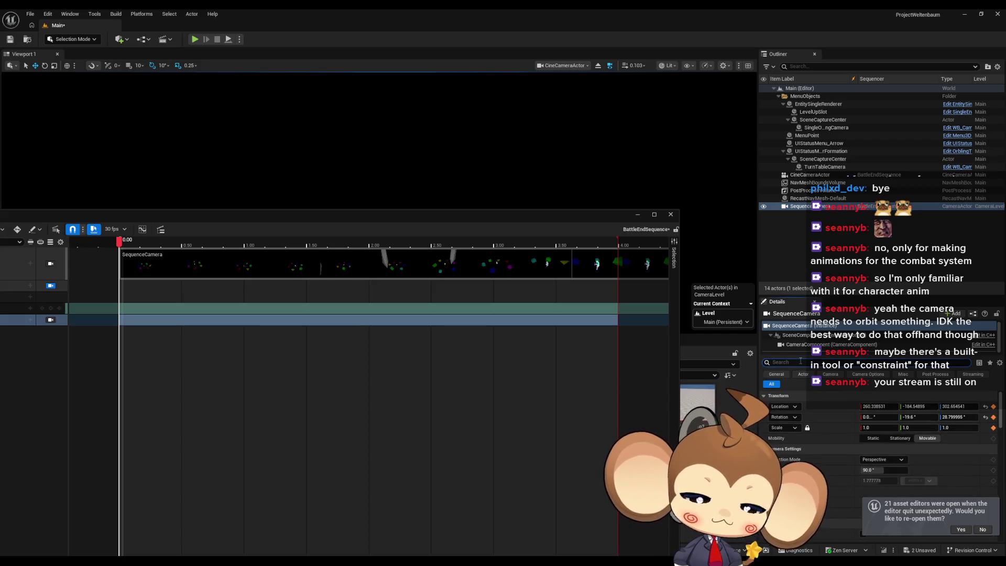
{"action": "type", "text": "look"}
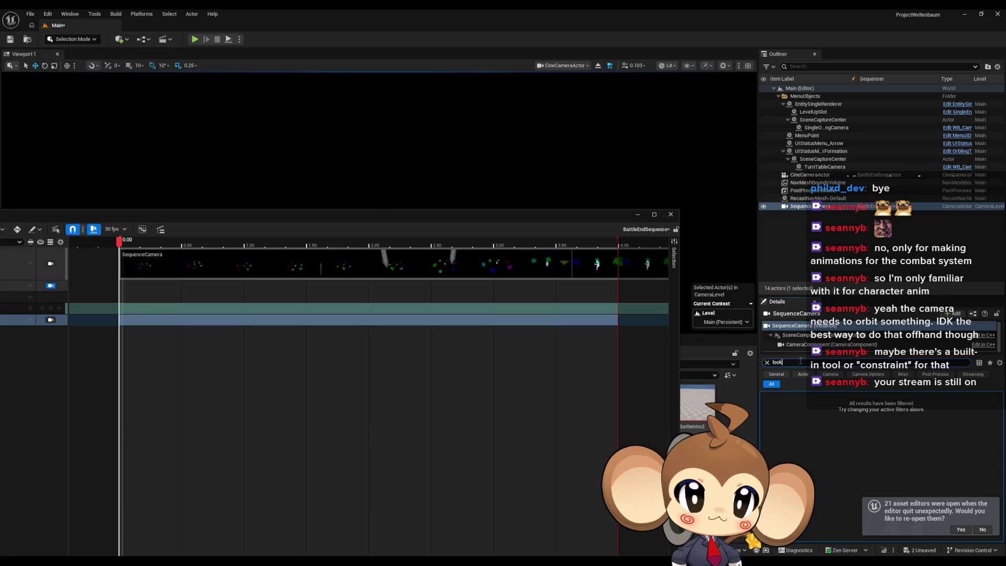
{"action": "key", "text": "BackSpace"}
{"action": "key", "text": "BackSpace"}
{"action": "key", "text": "BackSpace"}
Step: Search CineCameraActor's properties for 'look' to show Lookat Tracking, disabled with Actor to Track None
{"action": "left_click", "coordinate": [809, 174]}
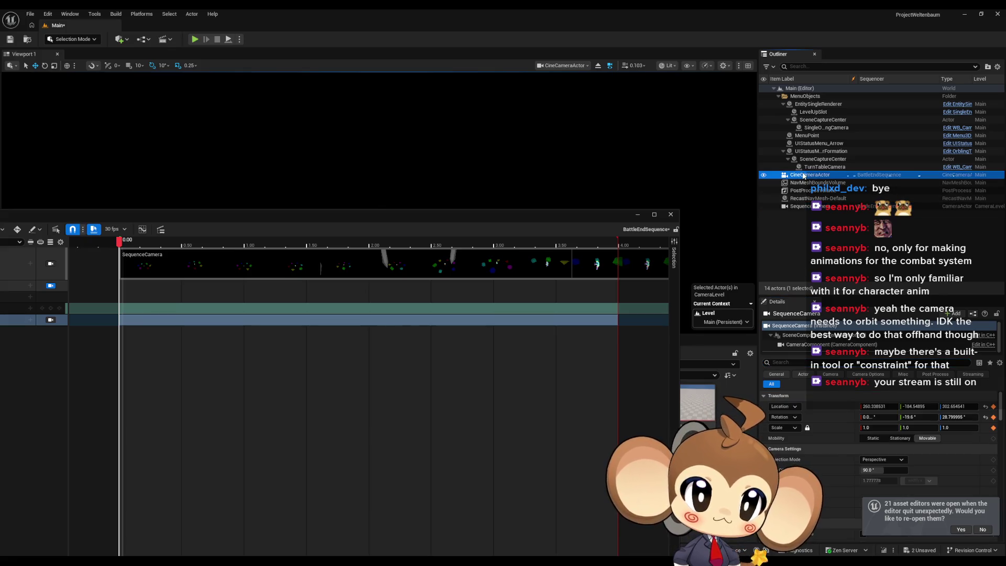
{"action": "left_click", "coordinate": [793, 362]}
{"action": "type", "text": "look"}
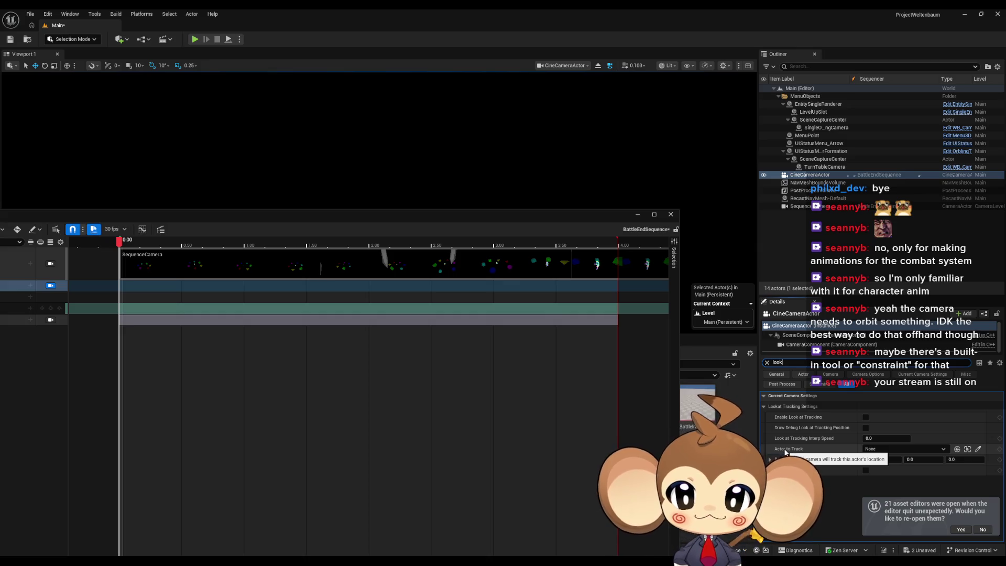
{"action": "mouse_move", "coordinate": [238, 212]}
{"action": "left_mouse_down"}
{"action": "mouse_move", "coordinate": [421, 100]}
{"action": "mouse_move", "coordinate": [470, 111]}
{"action": "mouse_move", "coordinate": [457, 114]}
{"action": "left_mouse_up"}
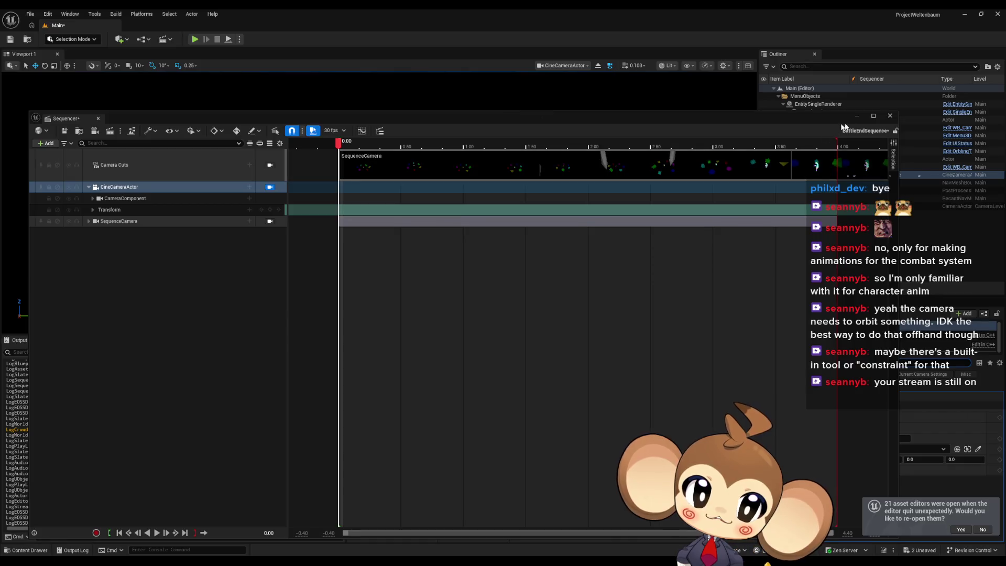
{"action": "left_click", "coordinate": [857, 115]}
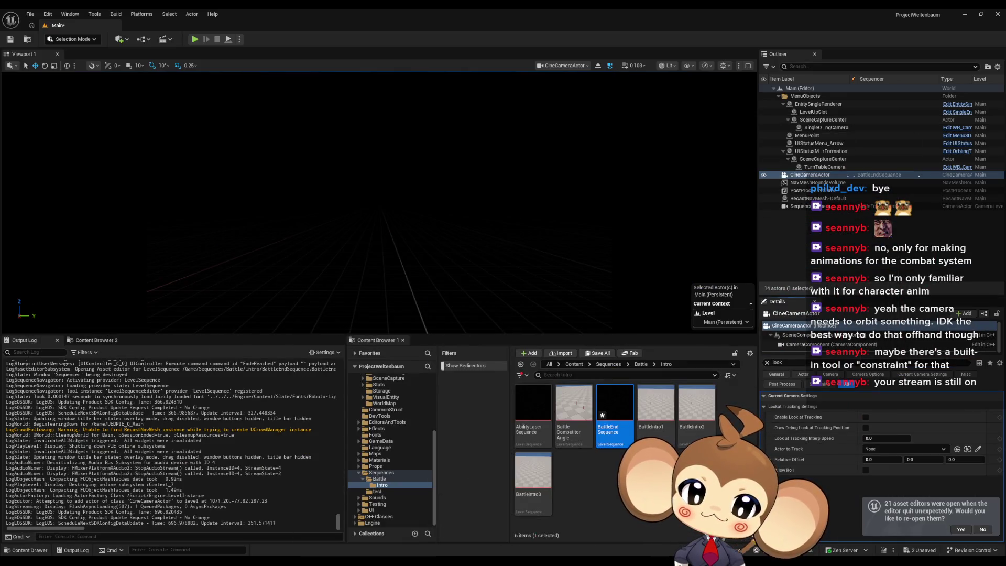
{"action": "mouse_move", "coordinate": [460, 537]}
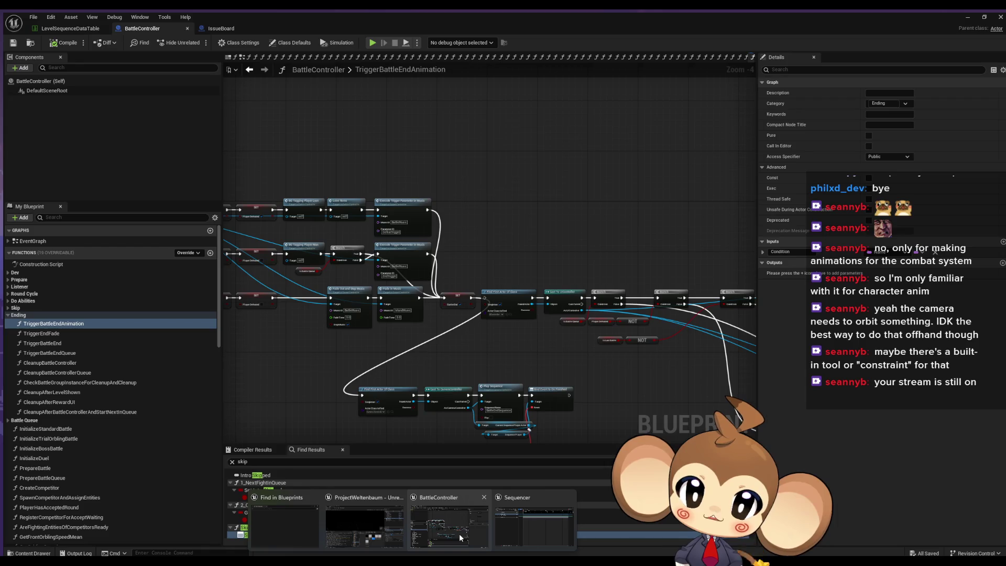
{"action": "left_click", "coordinate": [474, 504]}
{"action": "scroll", "coordinate": [513, 314], "scroll_direction": "up", "scroll_amount": 4}
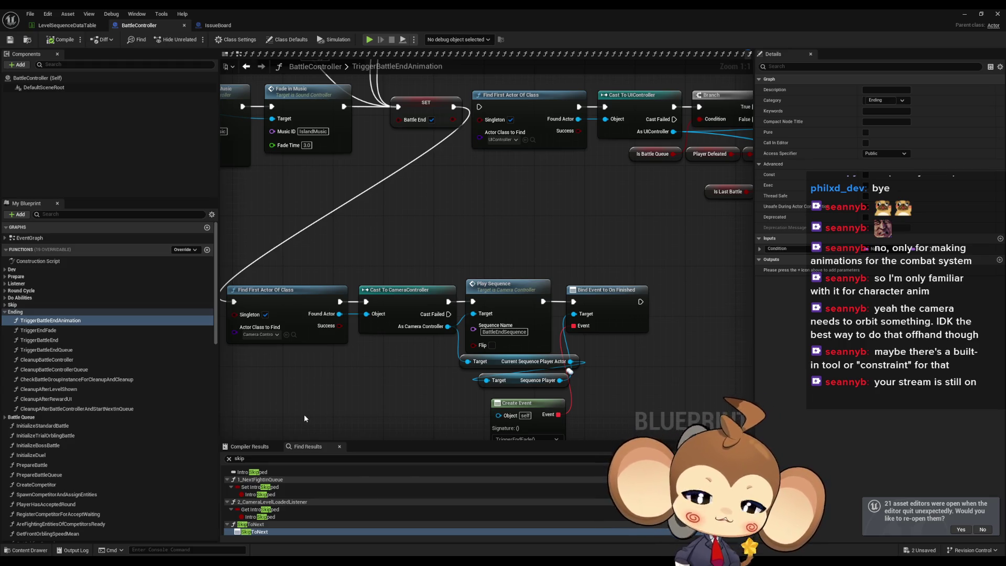
{"action": "left_click", "coordinate": [961, 15]}
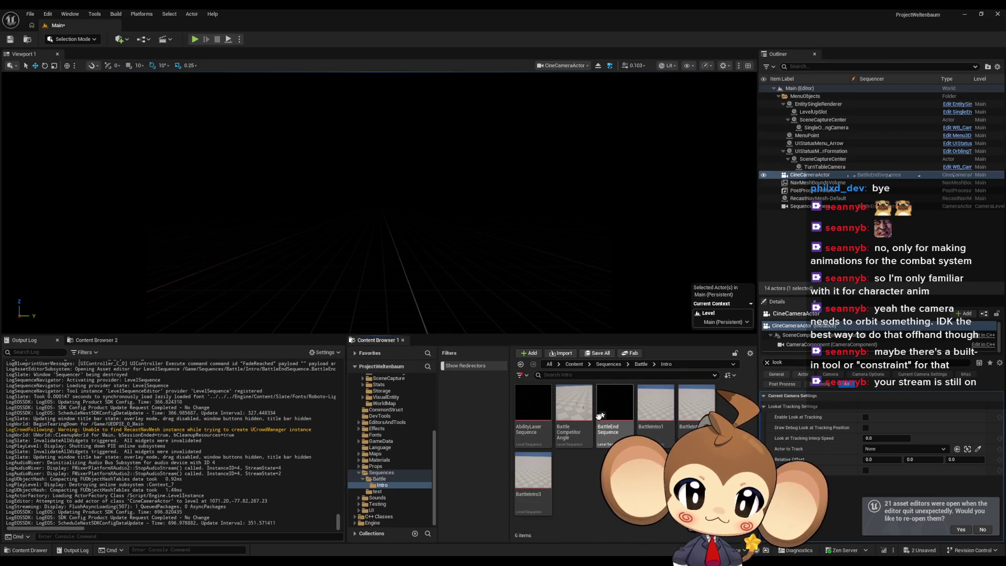
{"action": "double_click", "coordinate": [600, 417]}
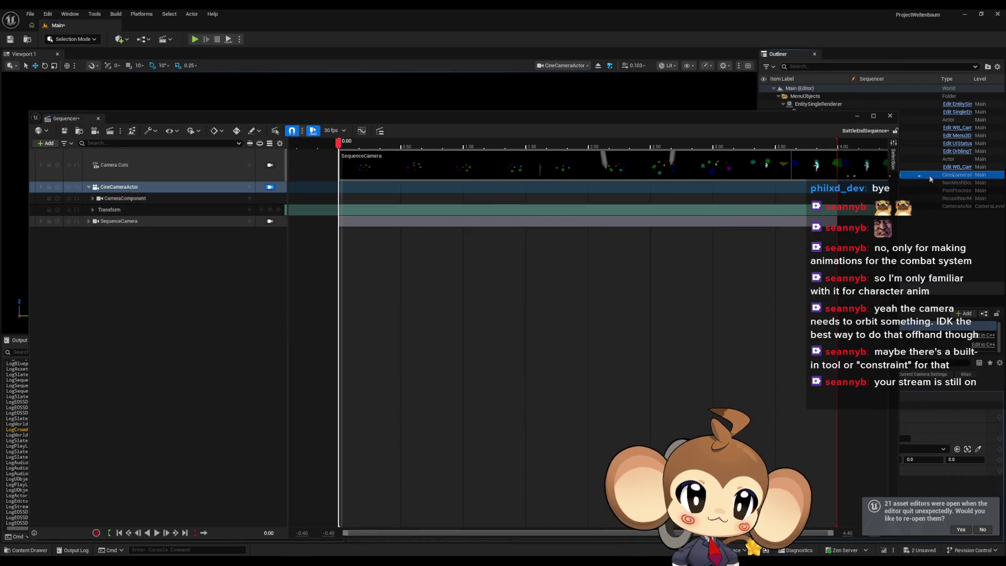
Step: Delete the CineCameraActor from the level and its orphaned track, then expand SequenceCamera
{"action": "left_click_drag", "start_coordinate": [782, 121], "coordinate": [627, 220]}
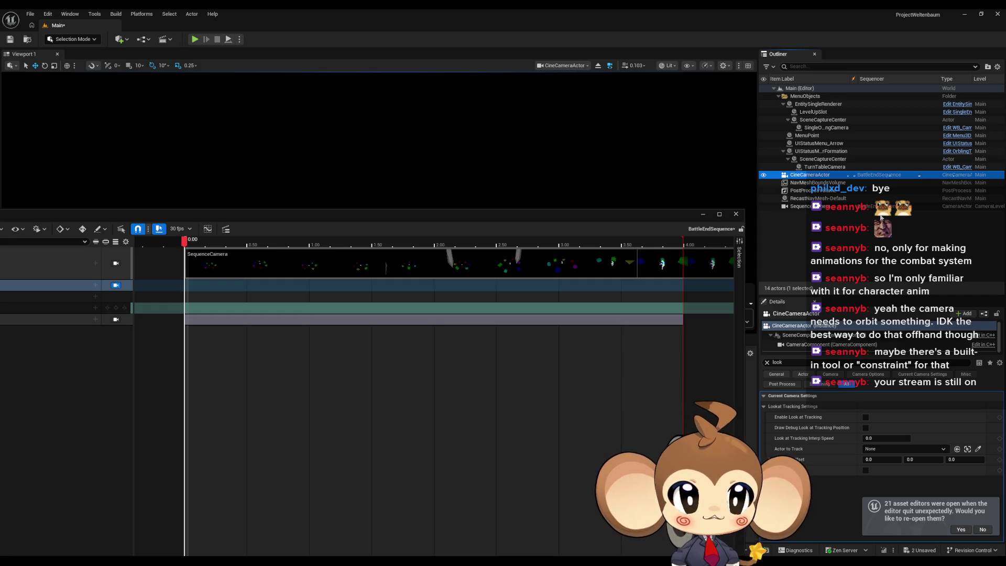
{"action": "key", "text": "Delete"}
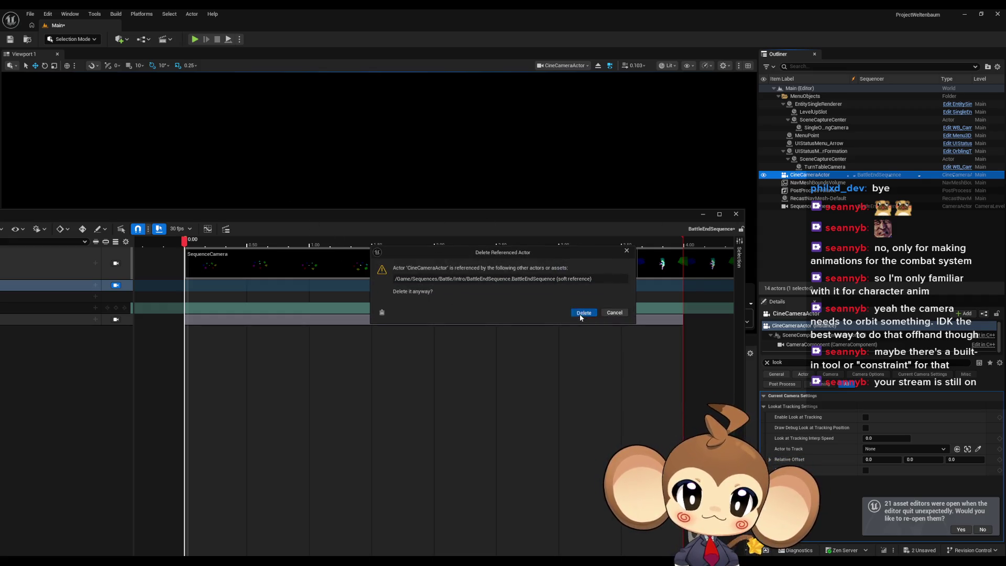
{"action": "left_click", "coordinate": [582, 313]}
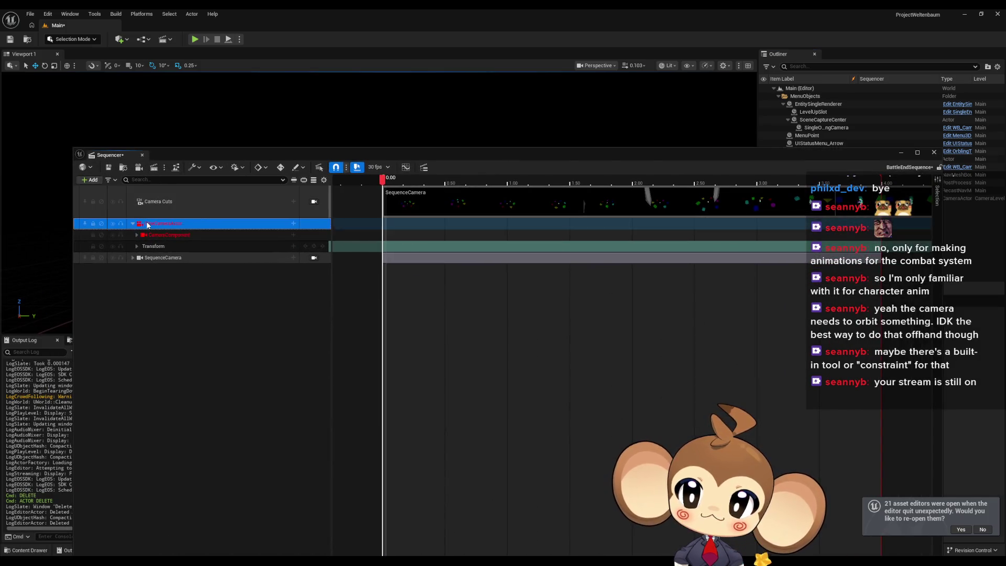
{"action": "key", "text": "Delete"}
{"action": "left_click", "coordinate": [132, 224]}
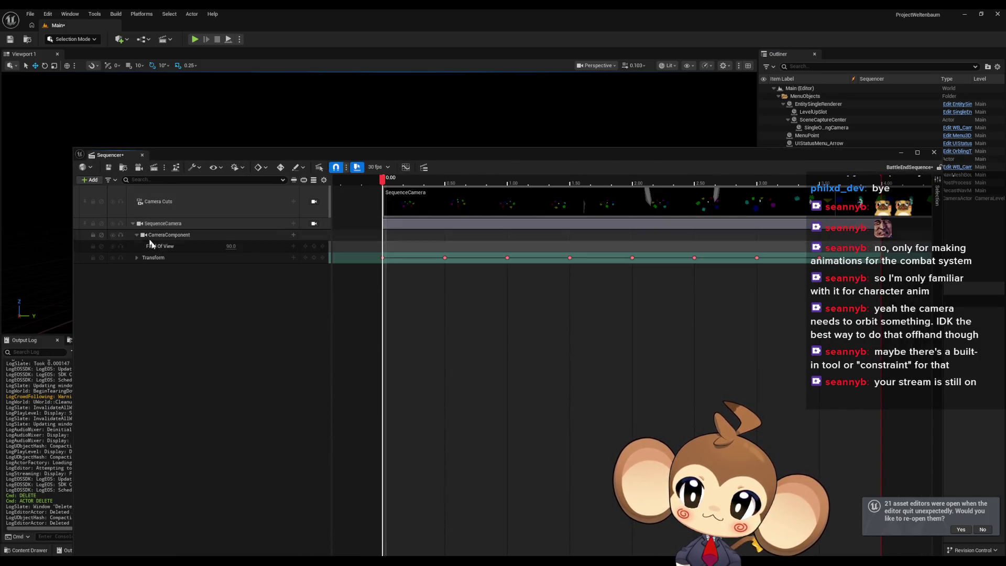
{"action": "left_click_drag", "start_coordinate": [644, 160], "coordinate": [715, 302]}
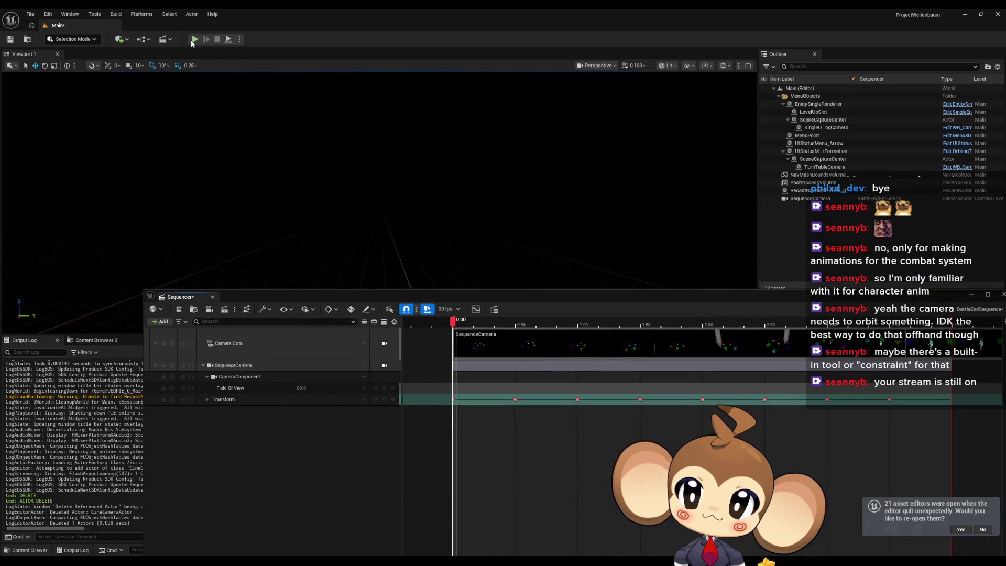
Step: Start a play session and delete the SequenceCamera's Transform keyframes in Sequencer
{"action": "left_click", "coordinate": [194, 40]}
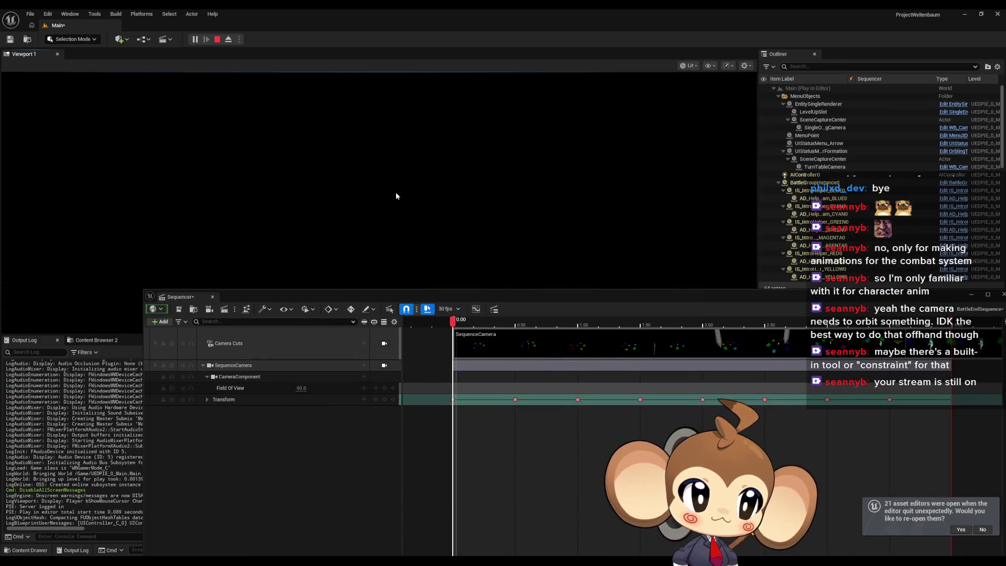
{"action": "left_click_drag", "start_coordinate": [970, 404], "coordinate": [446, 402]}
{"action": "key", "text": "Delete"}
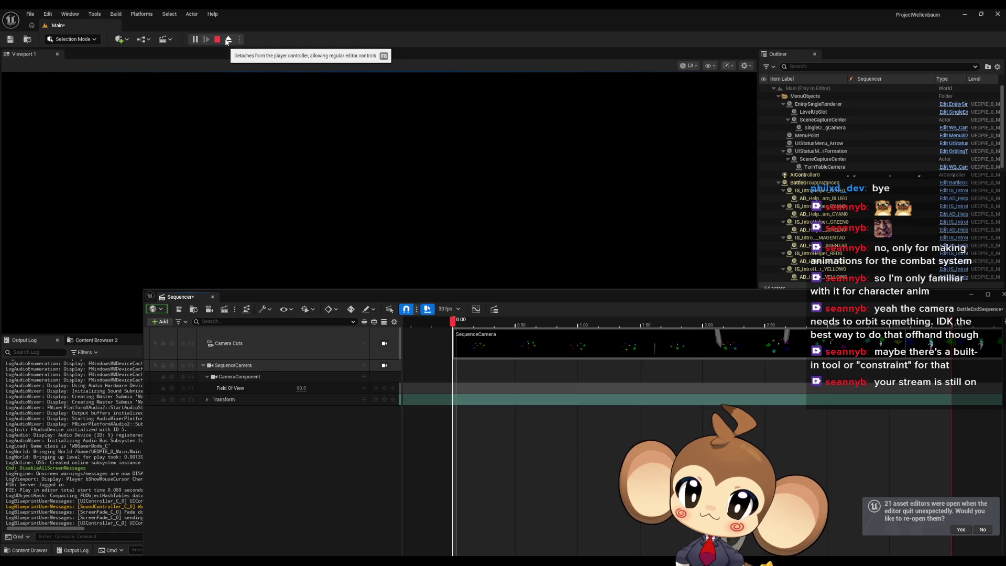
{"action": "mouse_move", "coordinate": [502, 297]}
{"action": "left_mouse_down"}
{"action": "mouse_move", "coordinate": [506, 325]}
{"action": "mouse_move", "coordinate": [485, 388]}
{"action": "left_mouse_up"}
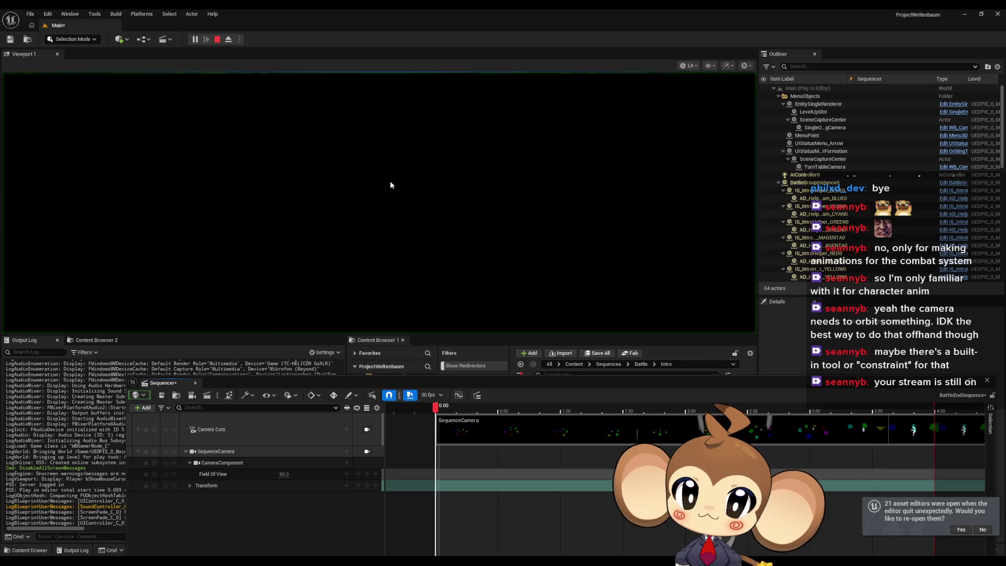
Step: Restart play and watch the battle scene full-window with F11, then return to the editor layout
{"action": "left_click", "coordinate": [217, 39]}
{"action": "left_click", "coordinate": [195, 39]}
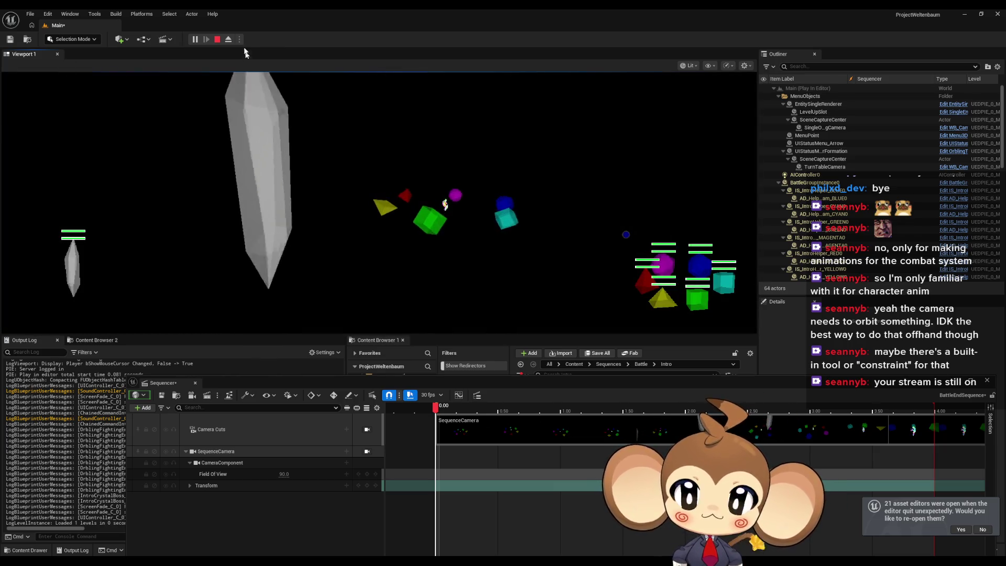
{"action": "key", "text": "F11"}
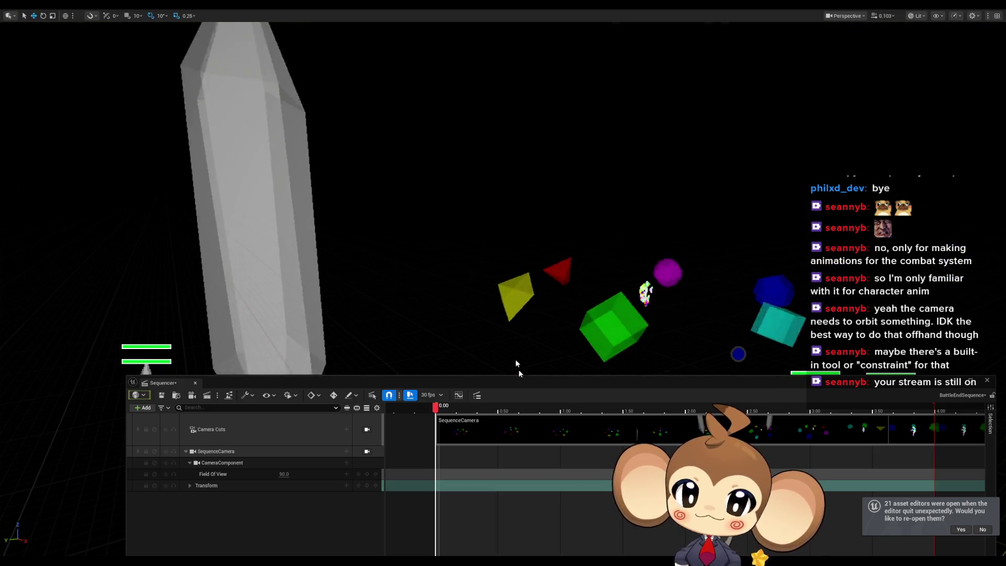
{"action": "mouse_move", "coordinate": [163, 383]}
{"action": "left_mouse_down"}
{"action": "mouse_move", "coordinate": [593, 321]}
{"action": "mouse_move", "coordinate": [993, 232]}
{"action": "left_mouse_up"}
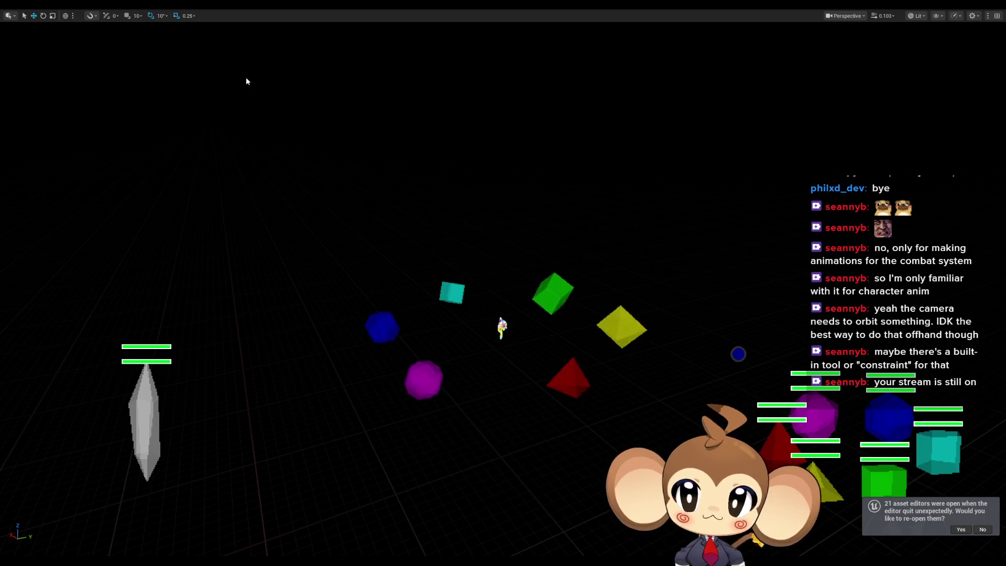
{"action": "key", "text": "F11"}
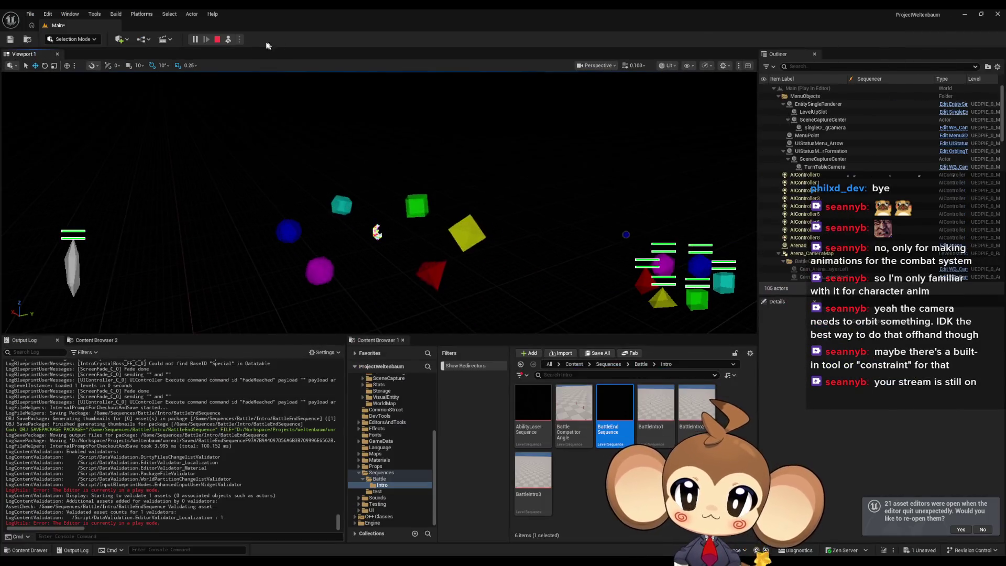
Step: Eject from the player, stop the play session, and save the Main level
{"action": "left_click", "coordinate": [229, 40]}
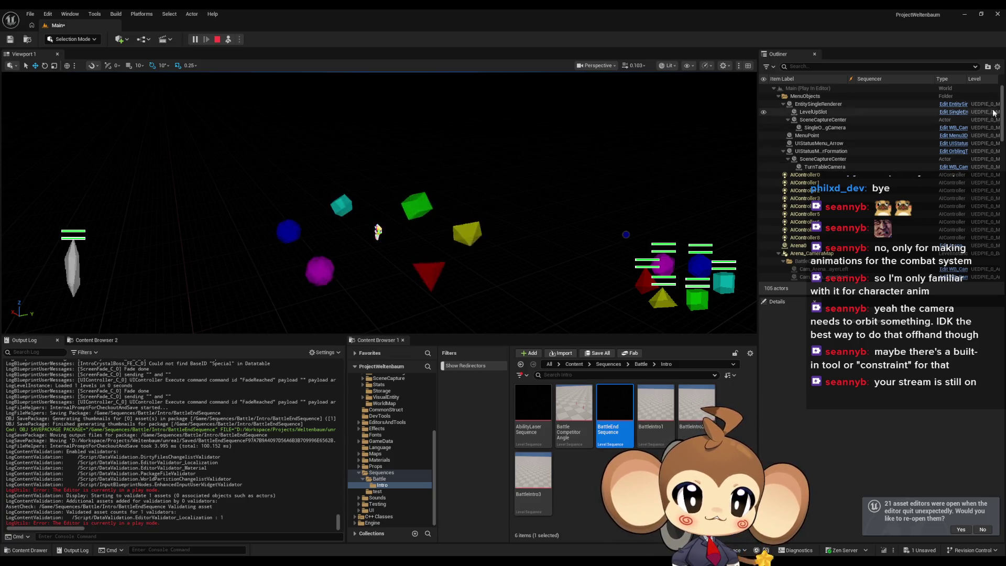
{"action": "scroll", "coordinate": [969, 220], "scroll_direction": "down", "scroll_amount": 10}
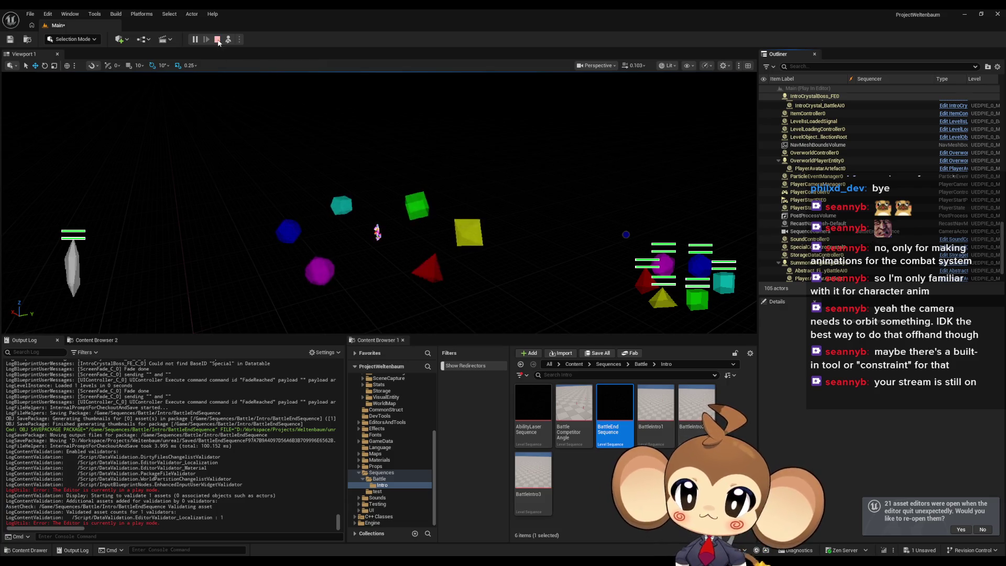
{"action": "left_click", "coordinate": [217, 40]}
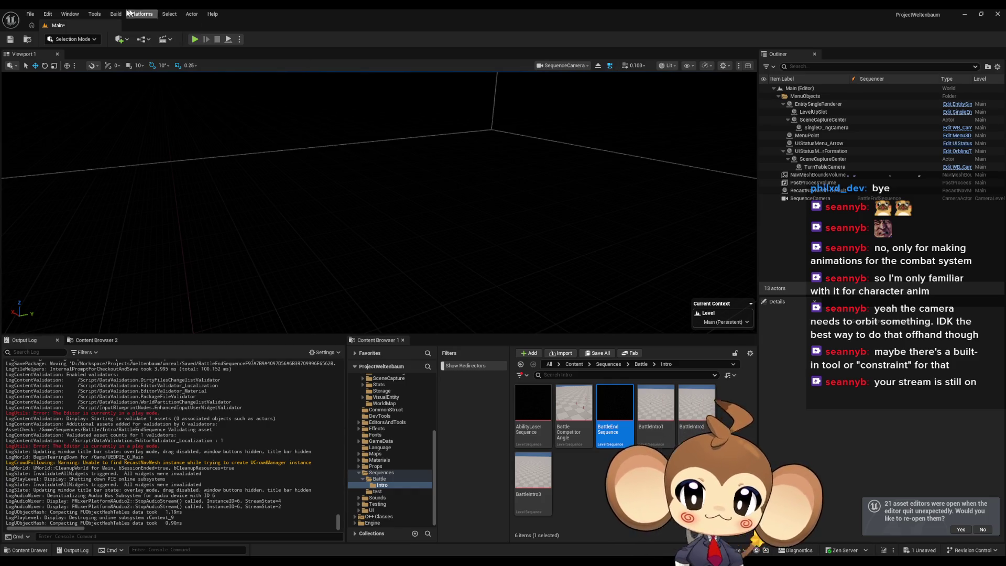
{"action": "left_click", "coordinate": [10, 40]}
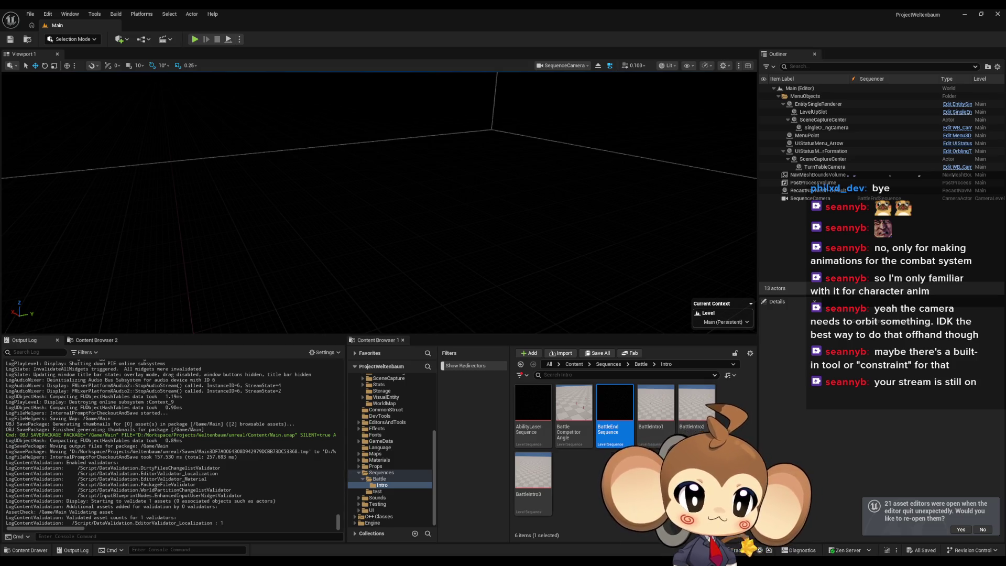
Step: Select the SequenceCamera actor in the Outliner
{"action": "left_click", "coordinate": [810, 198]}
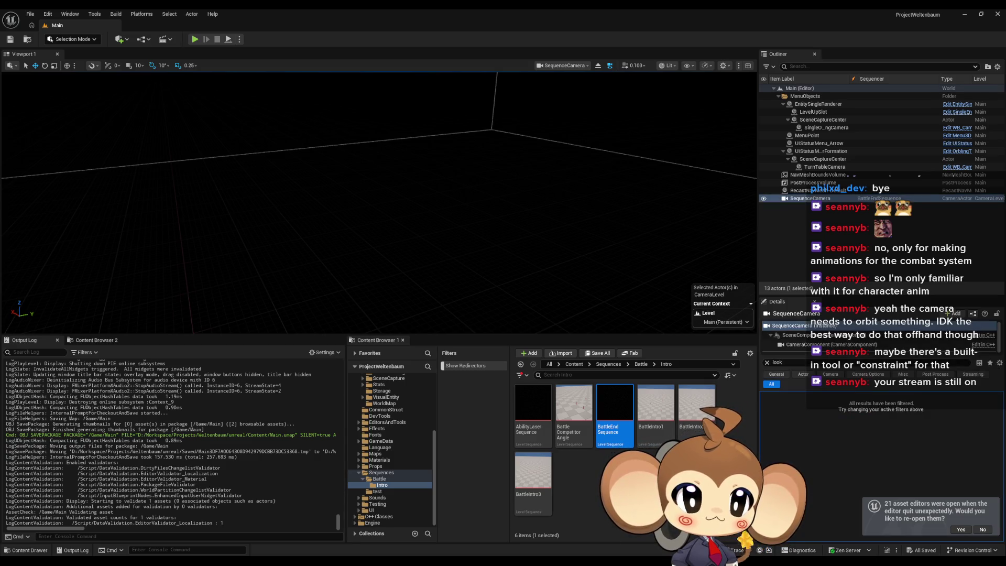
{"action": "key", "text": "ctrl+z"}
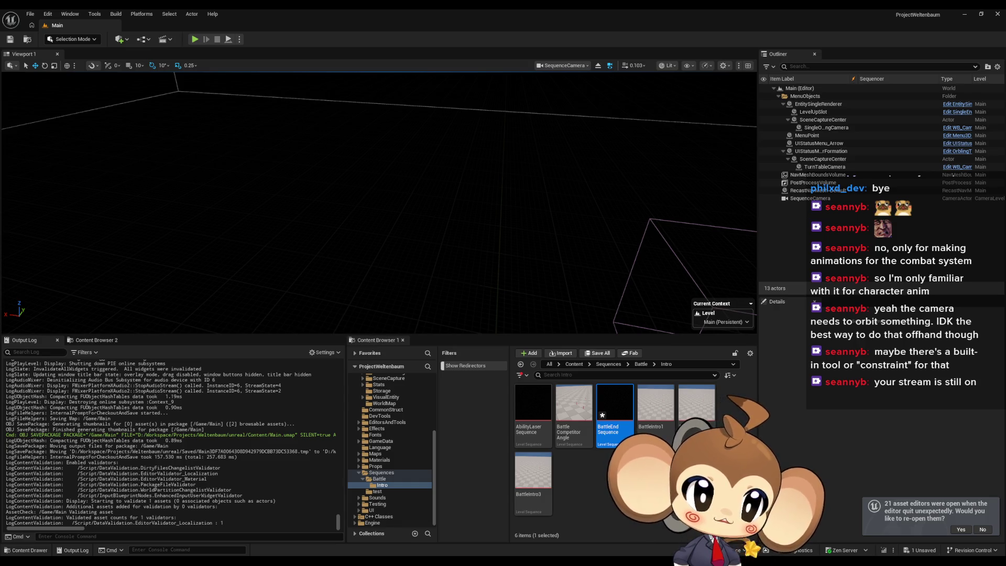
{"action": "left_click", "coordinate": [810, 198]}
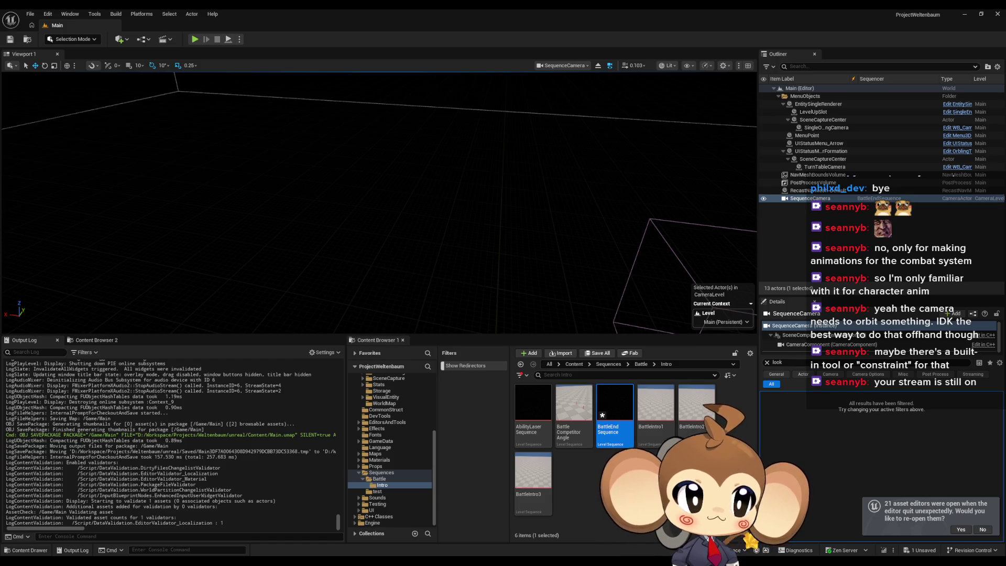
Step: Focus on SequenceCamera, start play, eject, and view the battle arena full-window with F11
{"action": "key", "text": "f"}
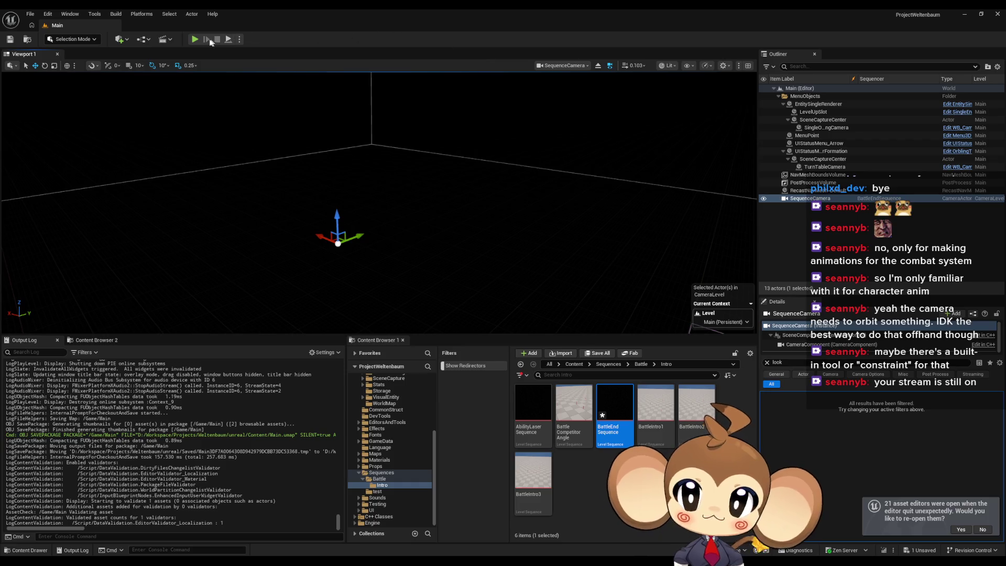
{"action": "left_click", "coordinate": [198, 40]}
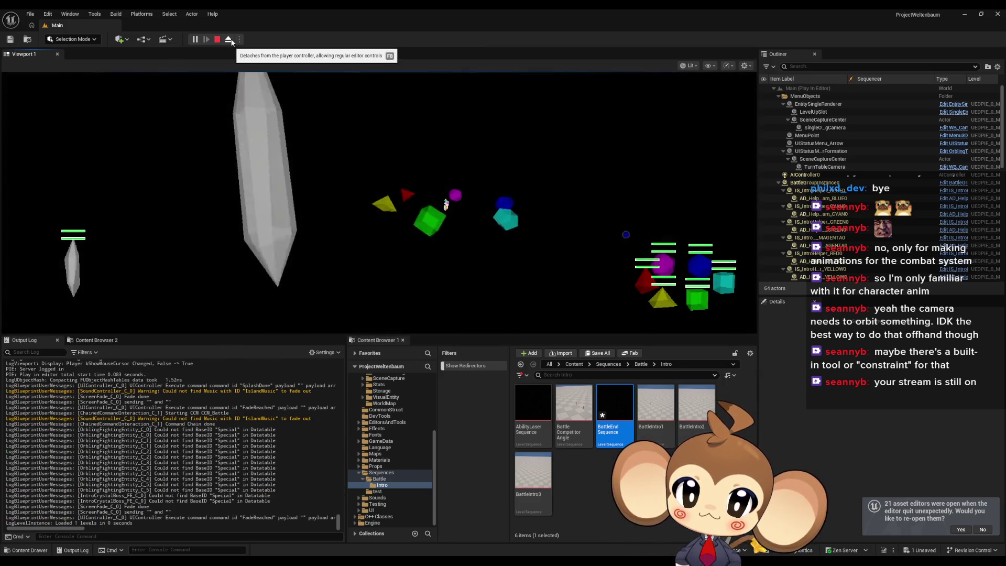
{"action": "left_click", "coordinate": [233, 42]}
{"action": "key", "text": "F11"}
{"action": "mouse_move", "coordinate": [417, 178]}
{"action": "left_mouse_down"}
{"action": "mouse_move", "coordinate": [398, 181]}
{"action": "mouse_move", "coordinate": [440, 186]}
{"action": "mouse_move", "coordinate": [408, 189]}
{"action": "left_mouse_up"}
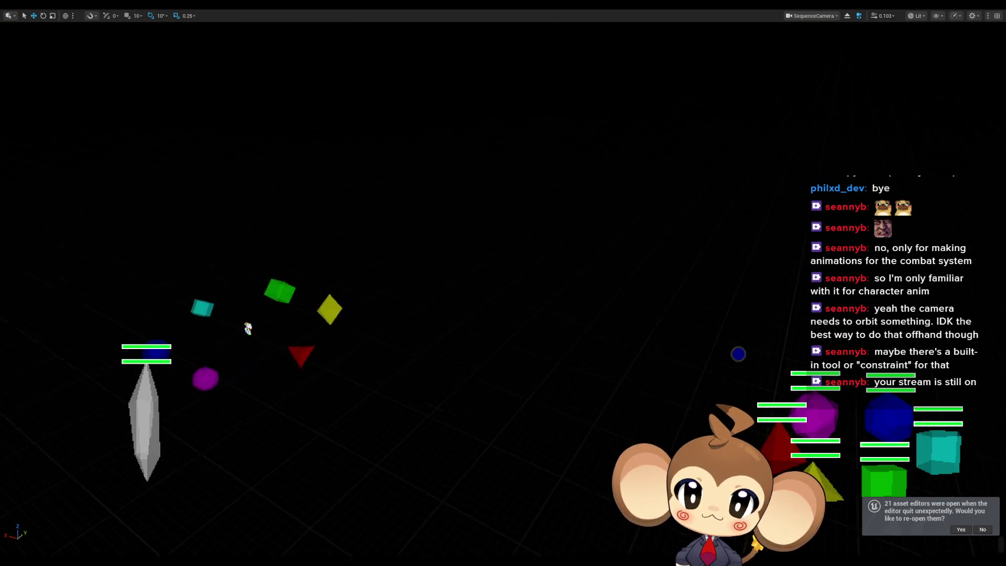
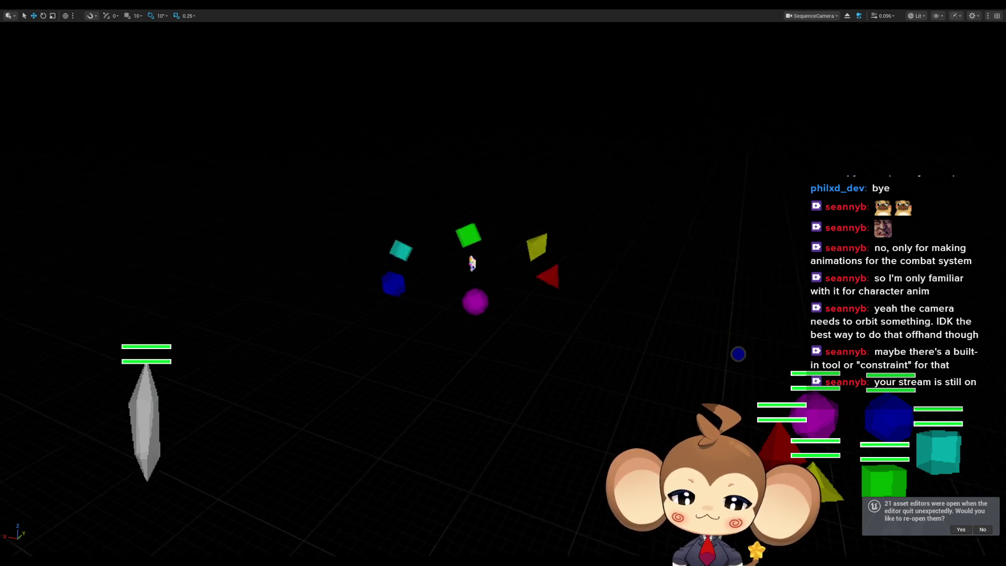
Step: Exit the full-screen game view and decline reopening the previously open asset editors
{"action": "key", "text": "F11"}
{"action": "key", "text": "F11"}
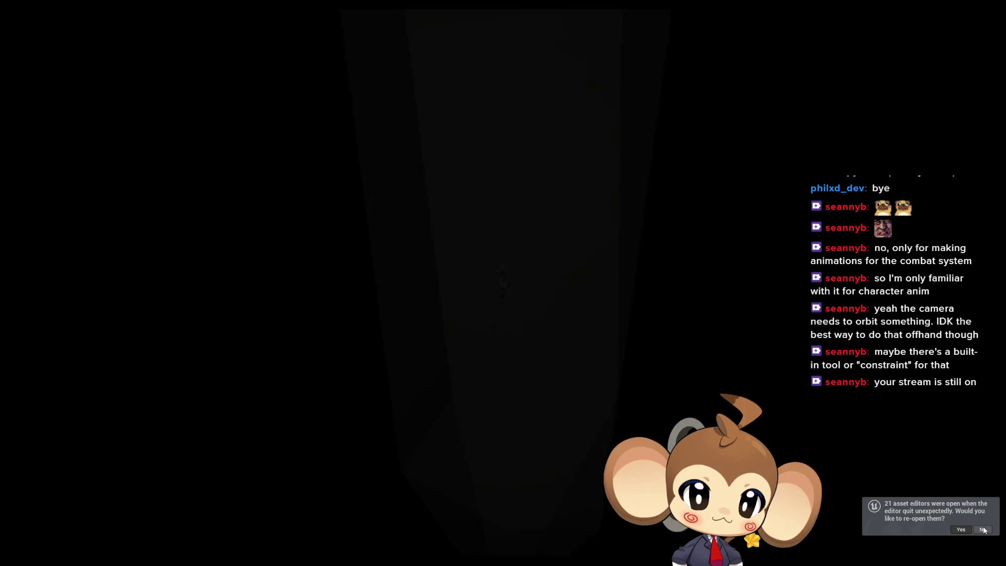
{"action": "left_click", "coordinate": [983, 529]}
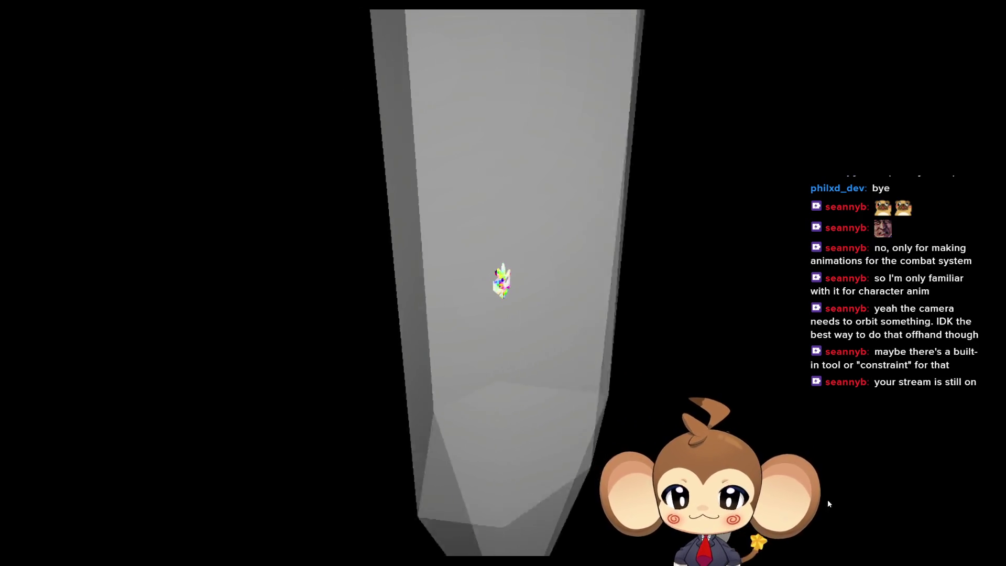
{"action": "key", "text": "F11"}
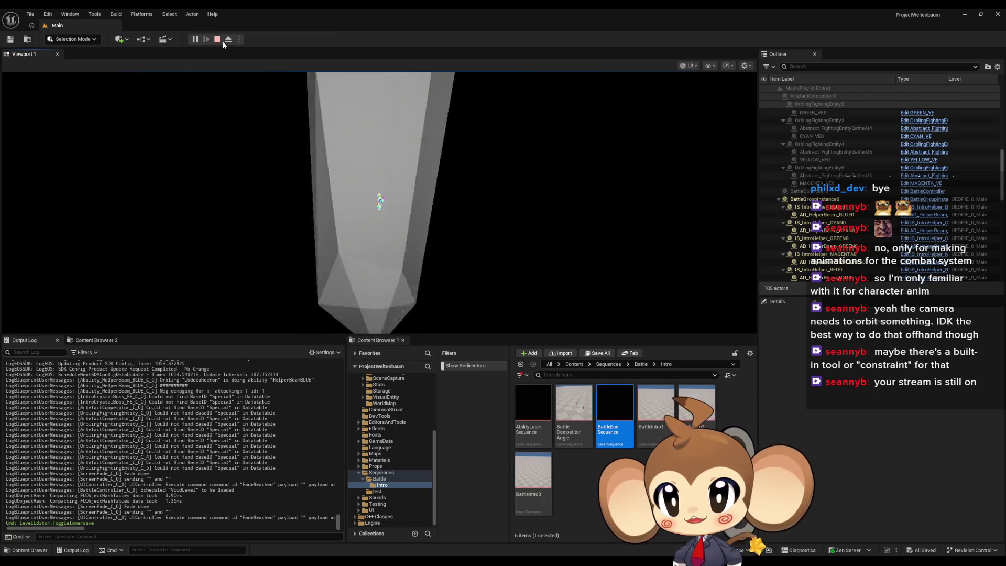
Step: Stop the play session and show BattleController's TriggerBattleEndAnimation function graph
{"action": "key", "text": "Escape"}
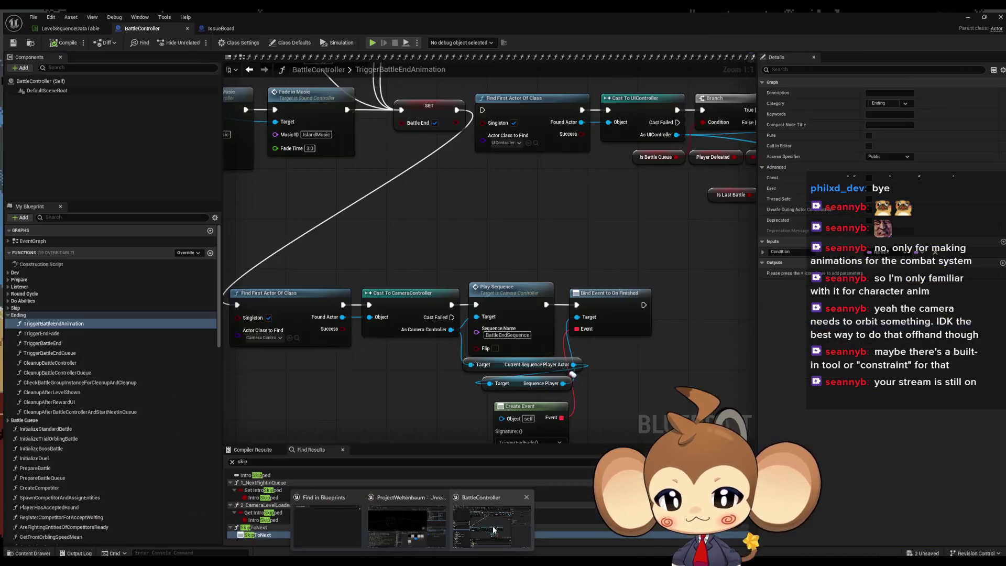
{"action": "left_click", "coordinate": [491, 530]}
{"action": "mouse_move", "coordinate": [687, 306]}
{"action": "left_mouse_down"}
{"action": "mouse_move", "coordinate": [625, 332]}
{"action": "mouse_move", "coordinate": [603, 327]}
{"action": "mouse_move", "coordinate": [642, 321]}
{"action": "left_mouse_up"}
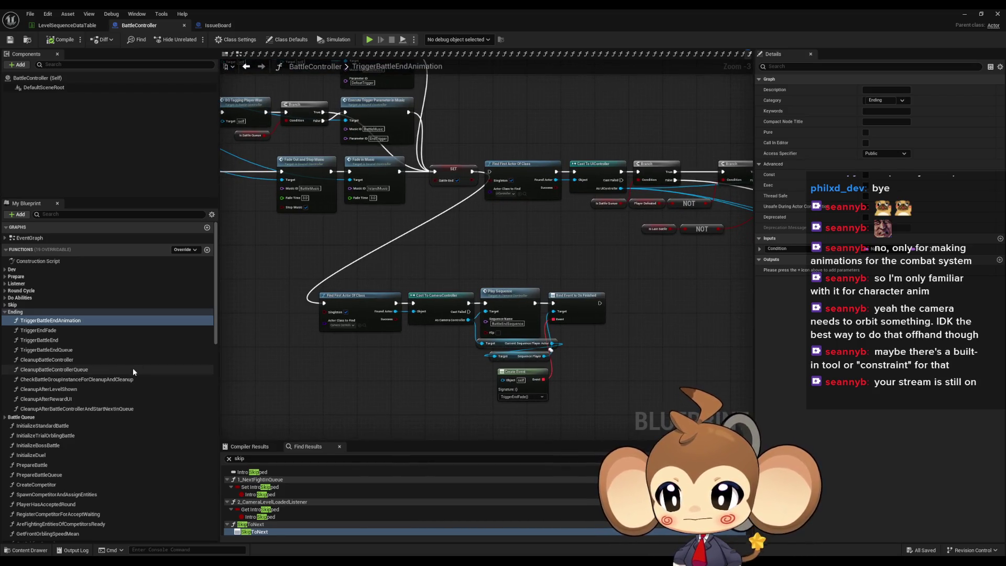
{"action": "scroll", "coordinate": [57, 379], "scroll_direction": "down", "scroll_amount": 2}
{"action": "scroll", "coordinate": [56, 379], "scroll_direction": "up", "scroll_amount": 2}
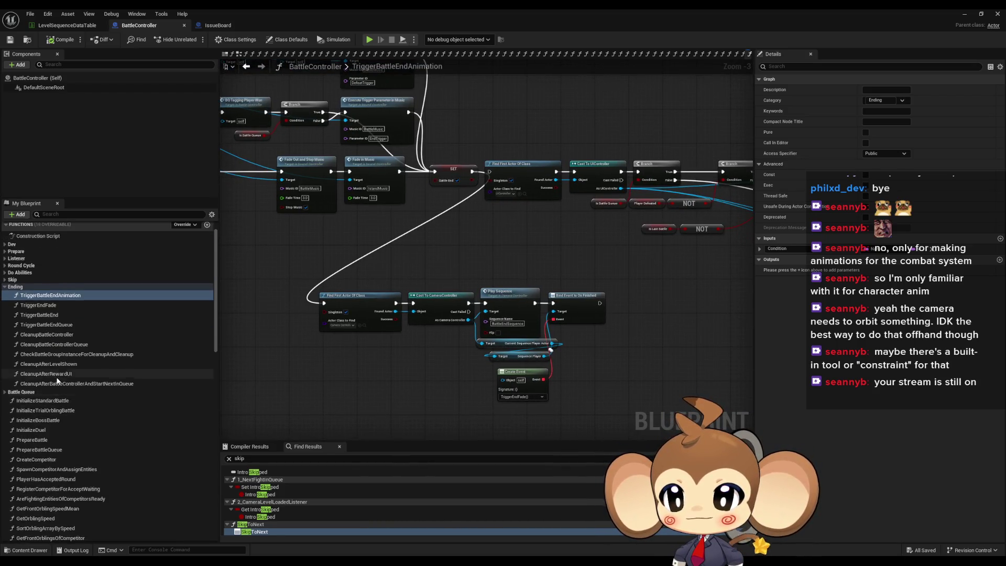
{"action": "right_click", "coordinate": [46, 321]}
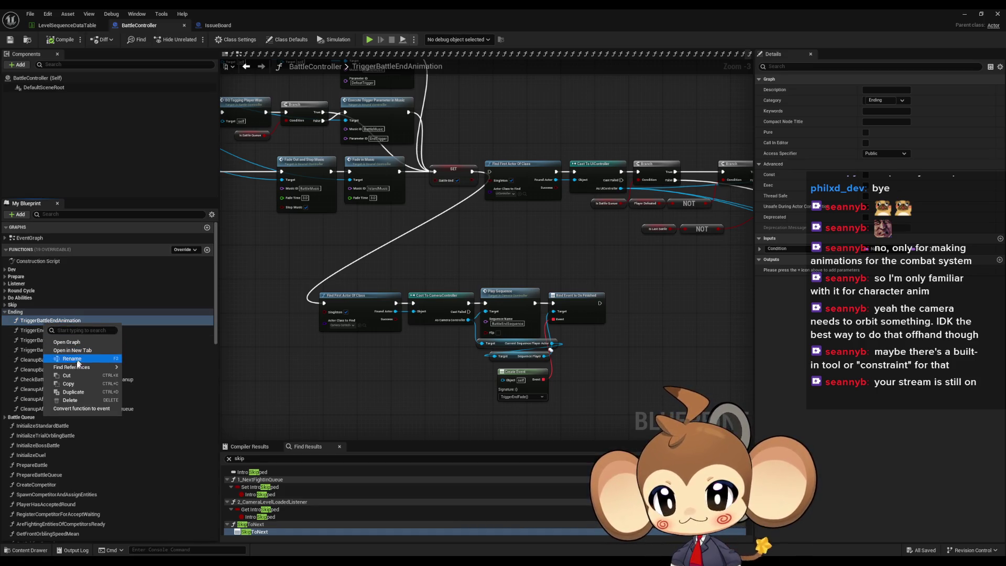
{"action": "left_click", "coordinate": [174, 401]}
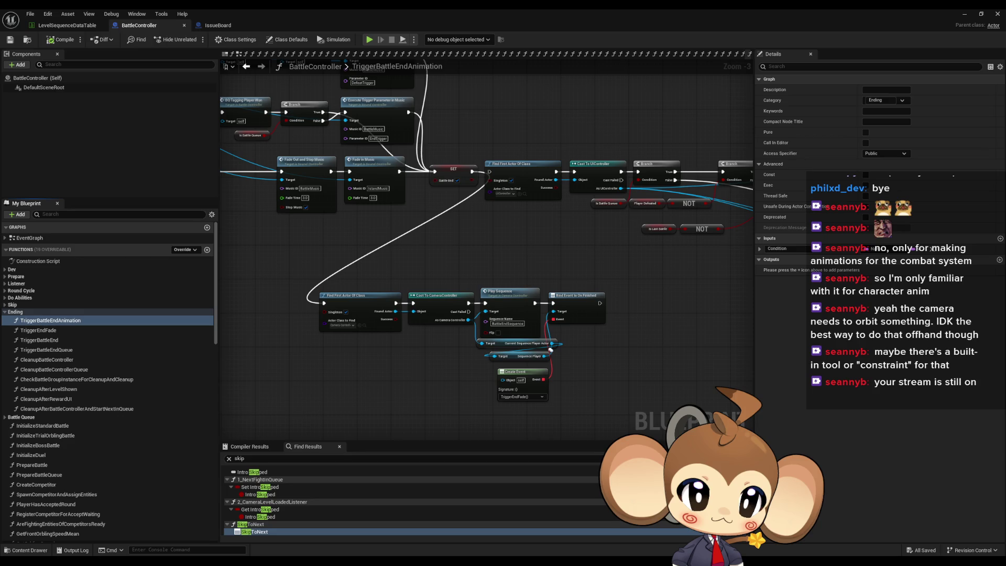
Step: Delete the five Cast and Damage Element Health node pairs in ReceiveDmg
{"action": "scroll", "coordinate": [365, 302], "scroll_direction": "down", "scroll_amount": 3}
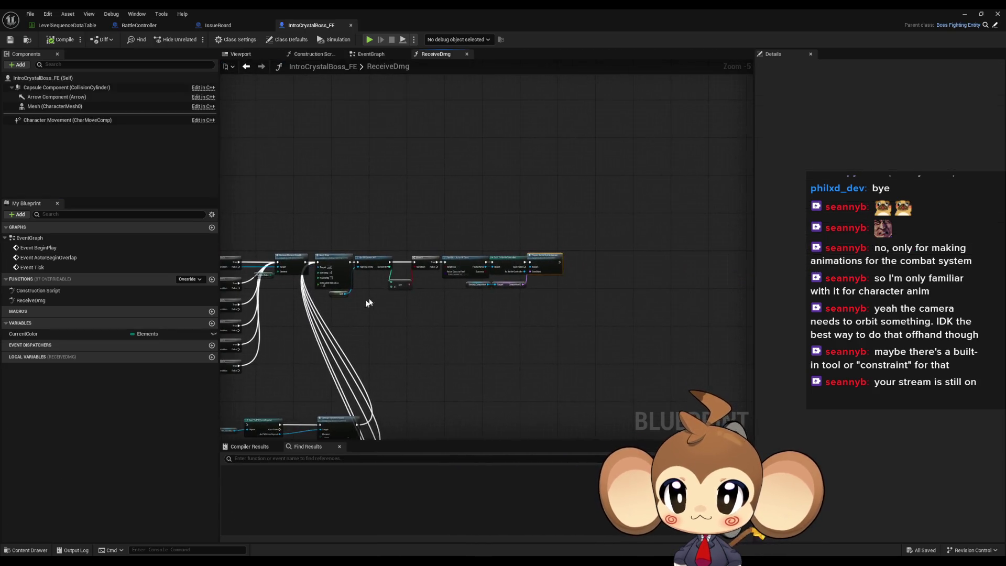
{"action": "scroll", "coordinate": [365, 303], "scroll_direction": "up", "scroll_amount": 2}
{"action": "scroll", "coordinate": [383, 133], "scroll_direction": "up", "scroll_amount": 2}
{"action": "left_click_drag", "start_coordinate": [382, 133], "coordinate": [501, 63]}
{"action": "scroll", "coordinate": [631, 265], "scroll_direction": "down", "scroll_amount": 3}
{"action": "left_click_drag", "start_coordinate": [630, 265], "coordinate": [656, 42]}
{"action": "mouse_move", "coordinate": [232, 206]}
{"action": "left_mouse_down"}
{"action": "mouse_move", "coordinate": [426, 291]}
{"action": "mouse_move", "coordinate": [581, 406]}
{"action": "left_mouse_up"}
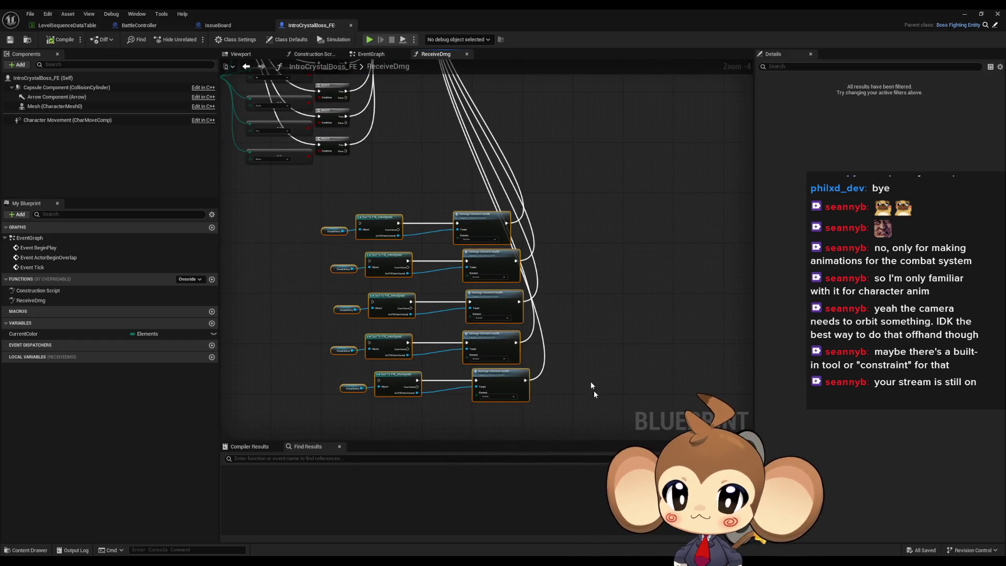
{"action": "key", "text": "Delete"}
Step: Select the Trigger Battle End Animation node, then go to the IssueBoard blueprint
{"action": "scroll", "coordinate": [286, 259], "scroll_direction": "up", "scroll_amount": 4}
{"action": "left_click_drag", "start_coordinate": [285, 259], "coordinate": [321, 306]}
{"action": "mouse_move", "coordinate": [641, 152]}
{"action": "left_mouse_down"}
{"action": "mouse_move", "coordinate": [700, 194]}
{"action": "mouse_move", "coordinate": [724, 277]}
{"action": "left_mouse_up"}
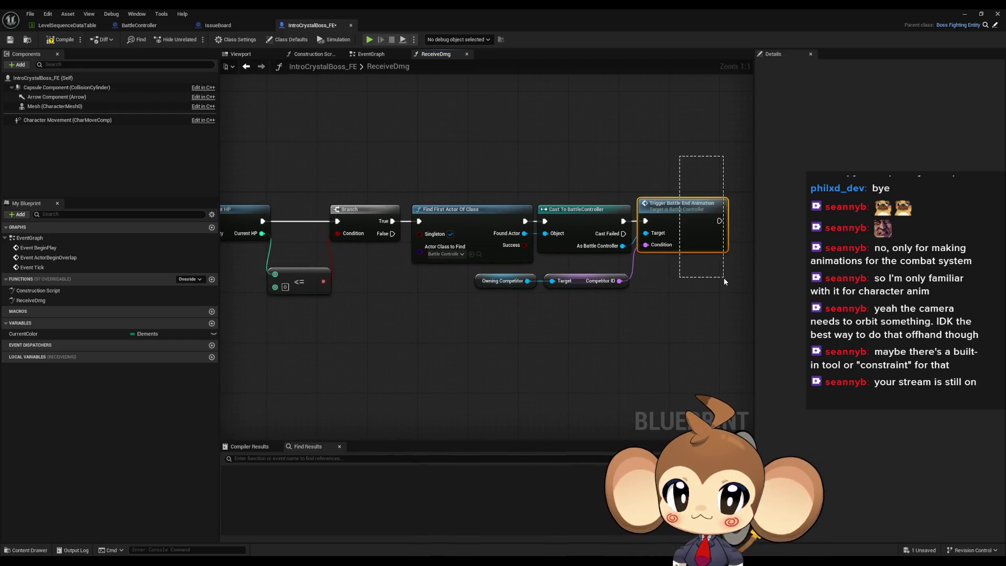
{"action": "mouse_move", "coordinate": [431, 140]}
{"action": "left_mouse_down"}
{"action": "mouse_move", "coordinate": [547, 234]}
{"action": "mouse_move", "coordinate": [706, 307]}
{"action": "mouse_move", "coordinate": [681, 283]}
{"action": "left_mouse_up"}
{"action": "left_click_drag", "start_coordinate": [663, 166], "coordinate": [733, 286]}
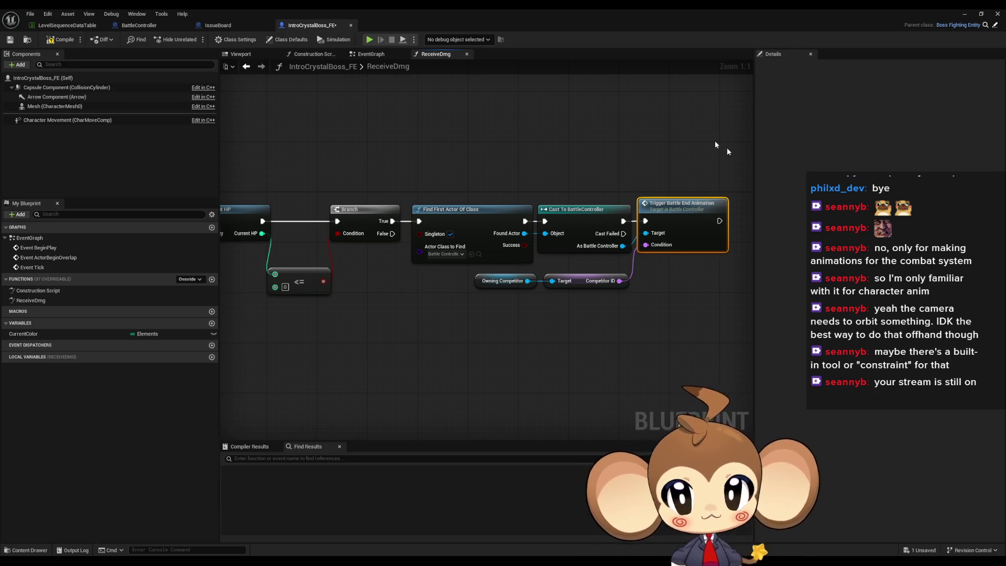
{"action": "left_click", "coordinate": [231, 24]}
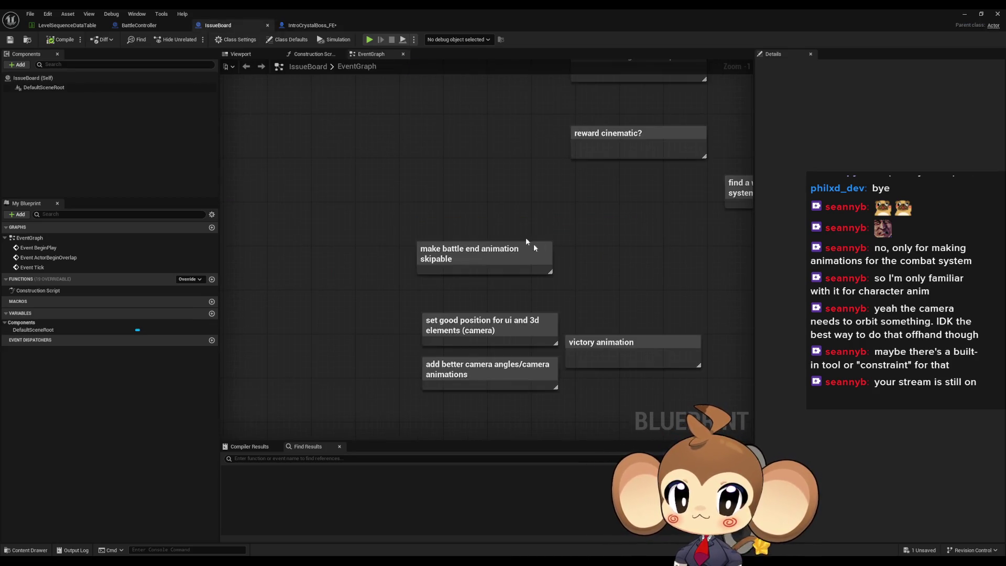
Step: Align the 'make battle end animation skipable' note and add a blank comment above it
{"action": "left_click_drag", "start_coordinate": [496, 255], "coordinate": [336, 280]}
{"action": "left_click_drag", "start_coordinate": [362, 211], "coordinate": [447, 251]}
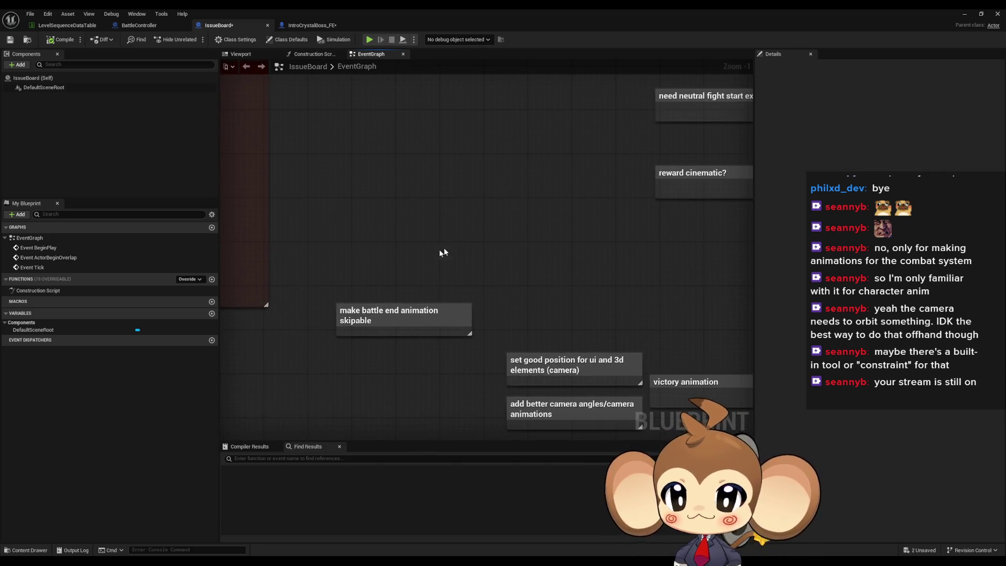
{"action": "left_click", "coordinate": [408, 321]}
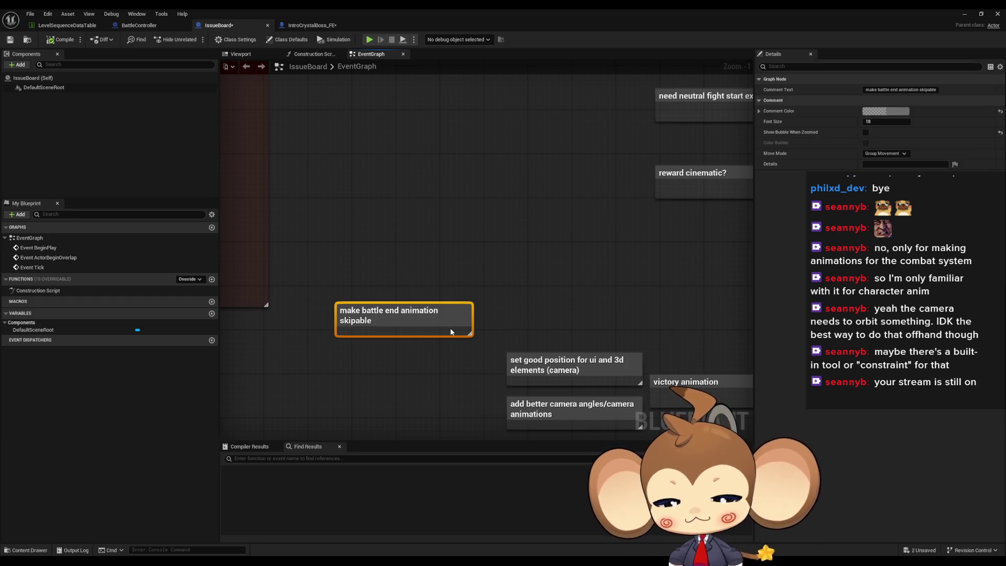
{"action": "left_click_drag", "start_coordinate": [418, 317], "coordinate": [434, 329]}
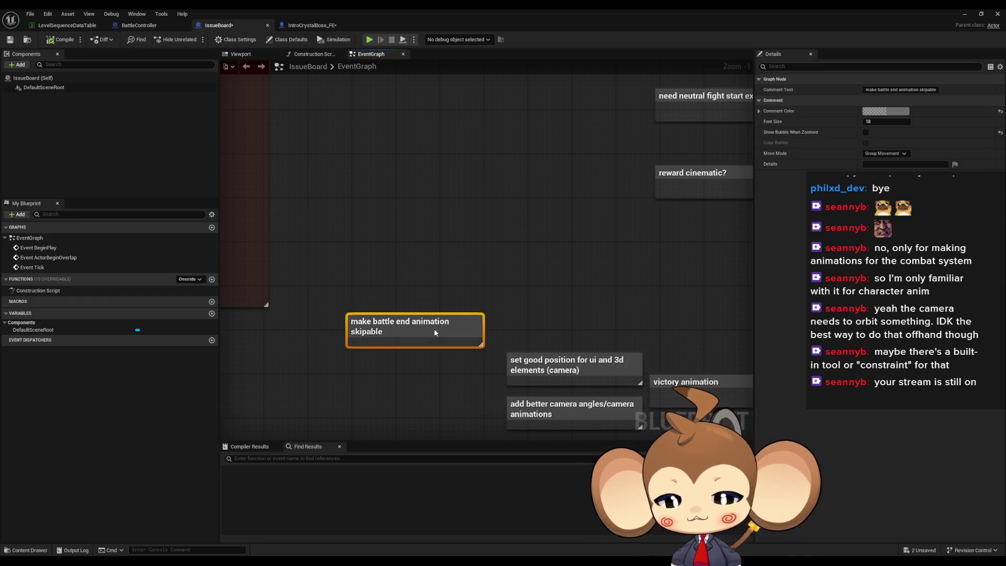
{"action": "left_click_drag", "start_coordinate": [435, 331], "coordinate": [441, 330]}
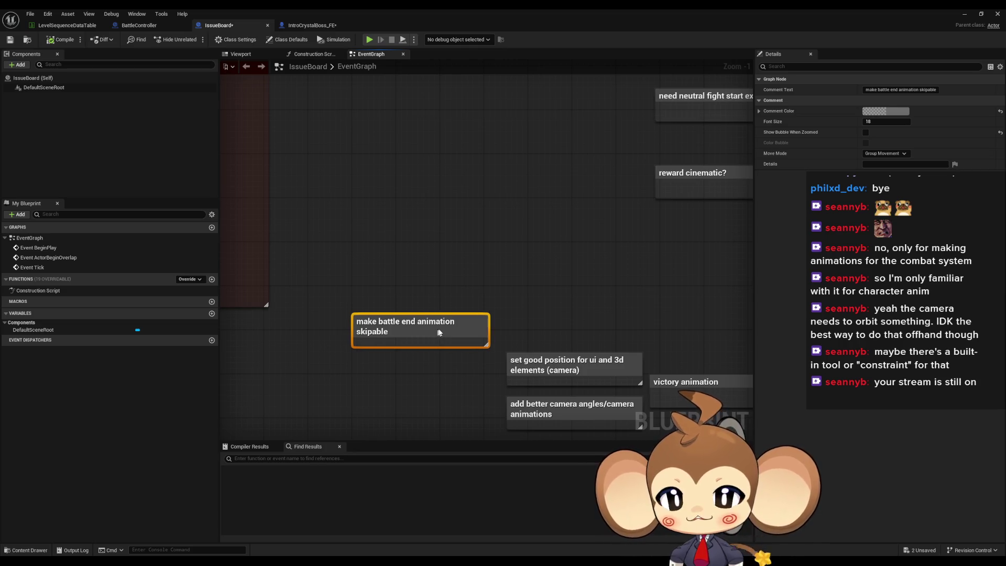
{"action": "left_click", "coordinate": [376, 273]}
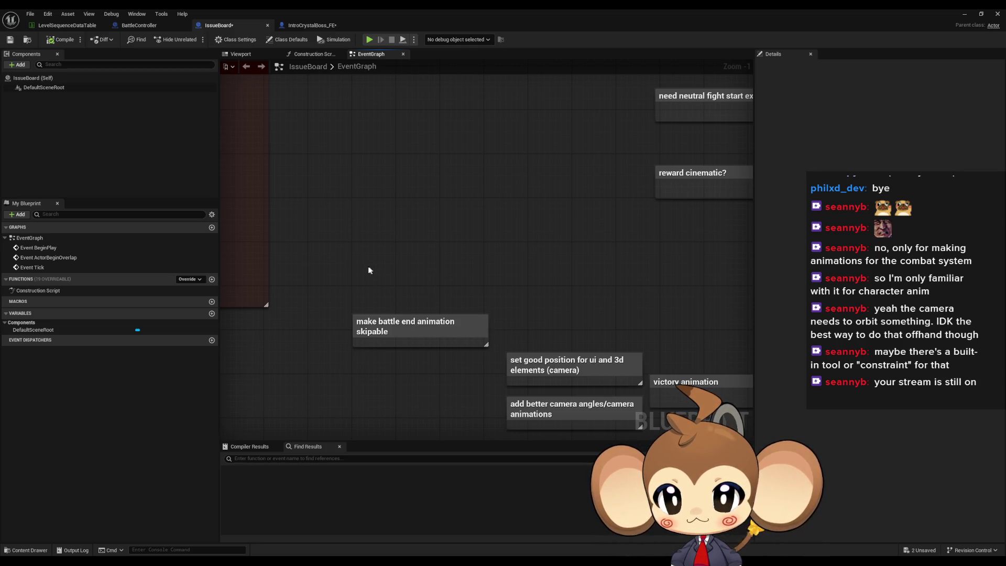
{"action": "key", "text": "c"}
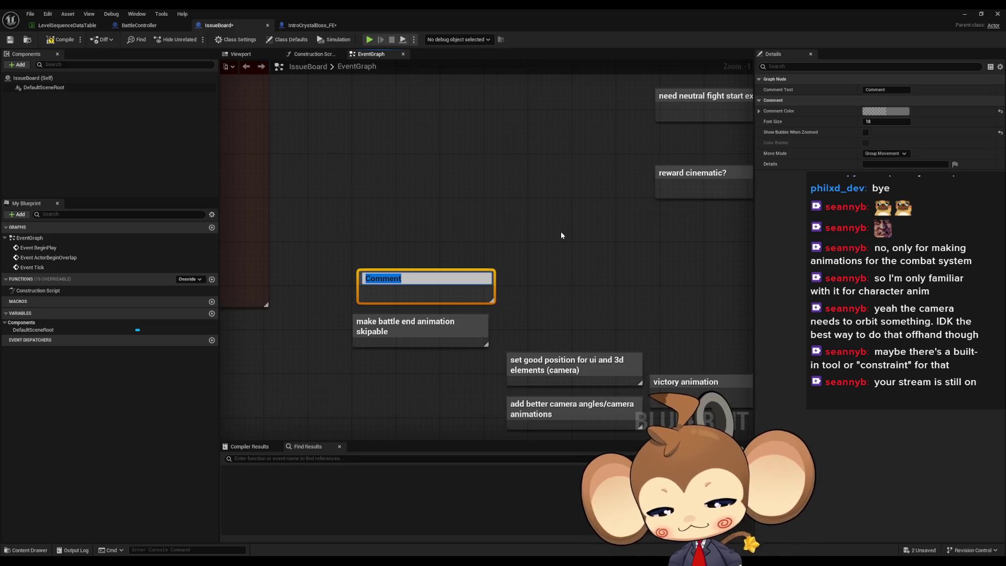
Step: Title the new comment 'Battle end should only trigger after ability is done'
{"action": "type", "text": "Battle e"}
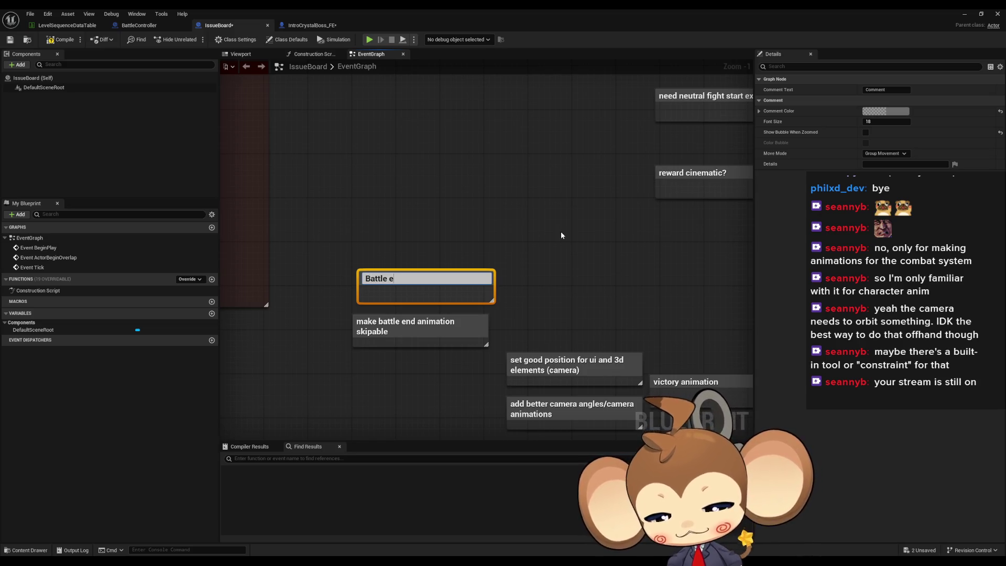
{"action": "type", "text": "nd should "}
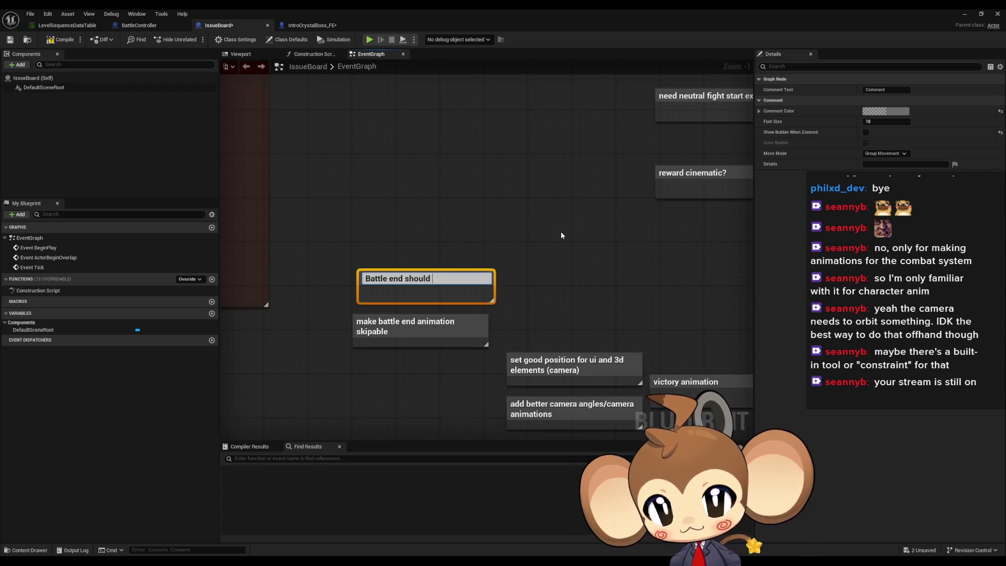
{"action": "type", "text": "only tr"}
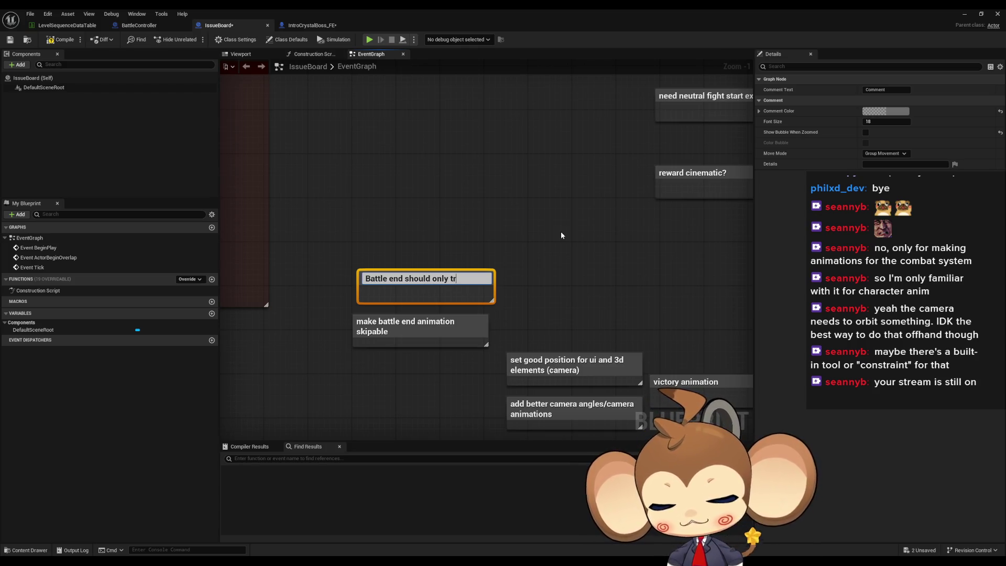
{"action": "type", "text": "igger after"}
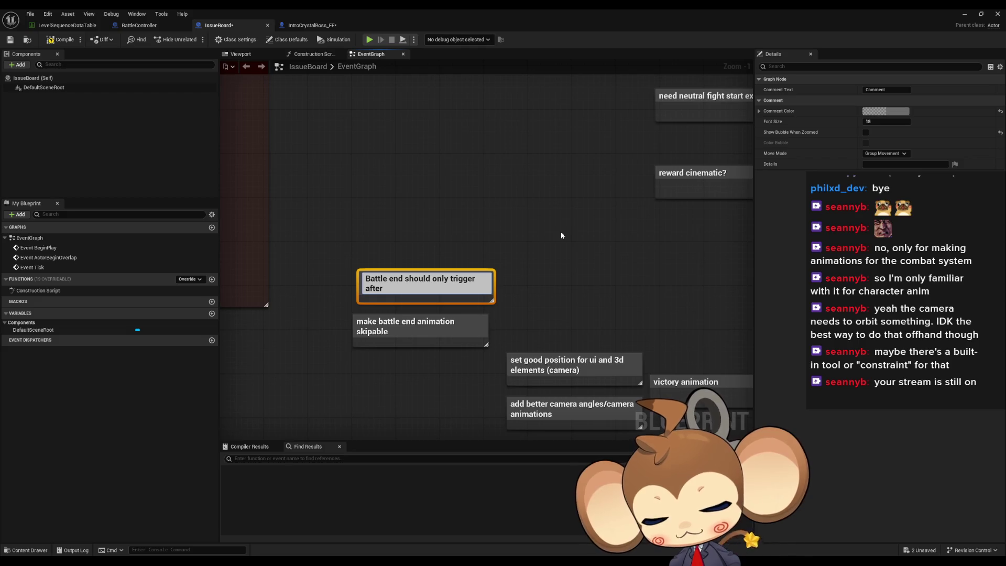
{"action": "type", "text": " abi"}
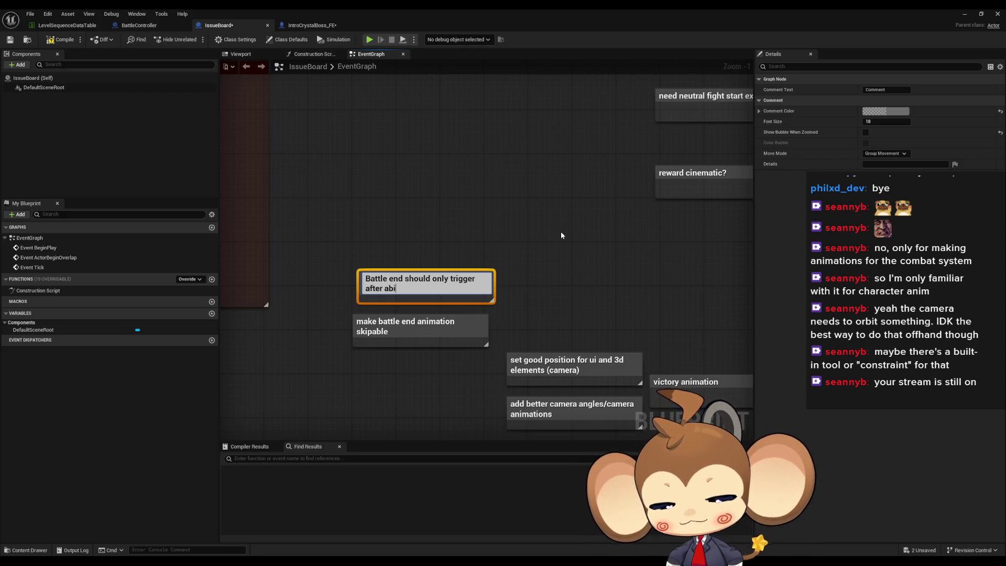
{"action": "type", "text": "lity is done"}
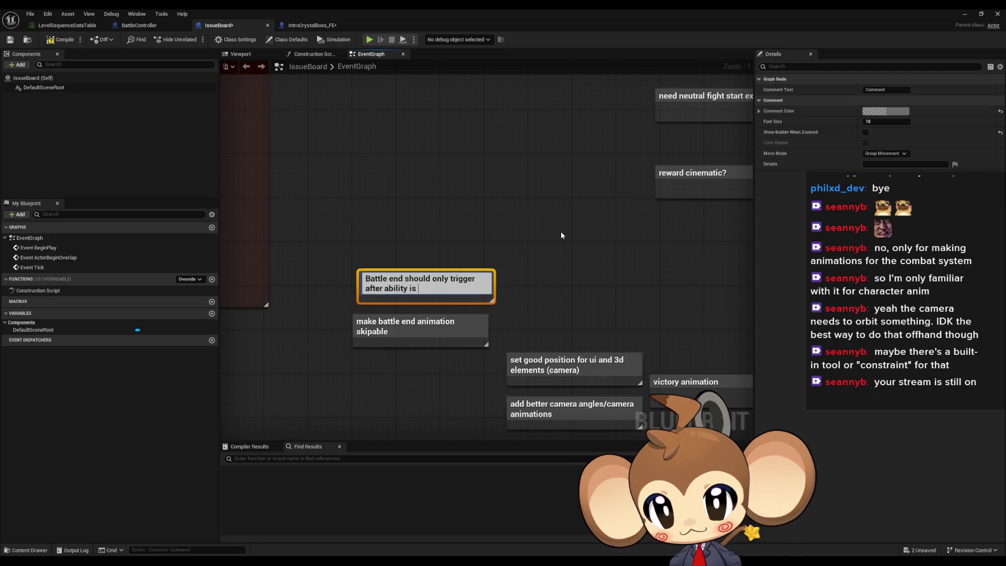
{"action": "key", "text": "Return"}
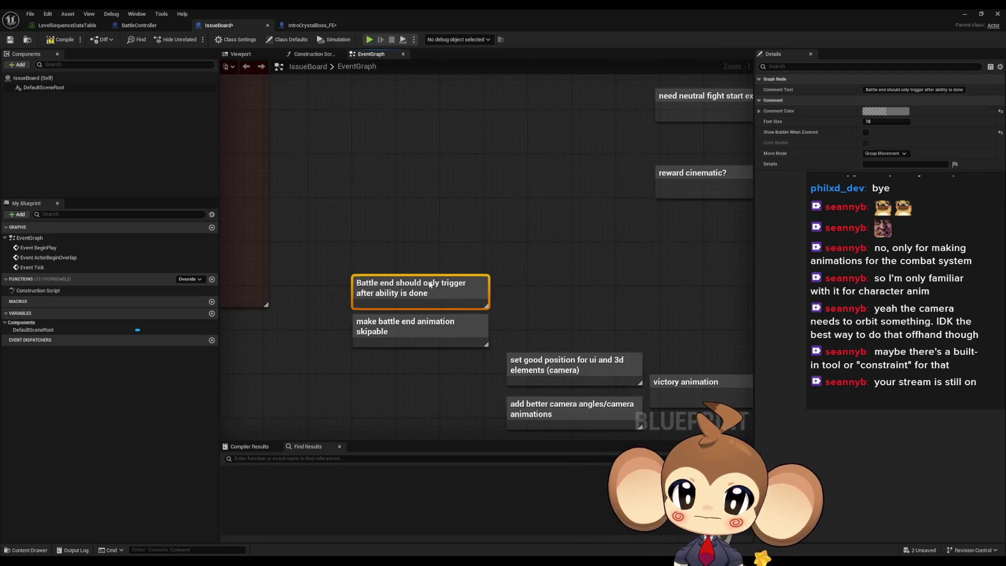
{"action": "left_click", "coordinate": [529, 275]}
{"action": "left_click_drag", "start_coordinate": [529, 275], "coordinate": [515, 244]}
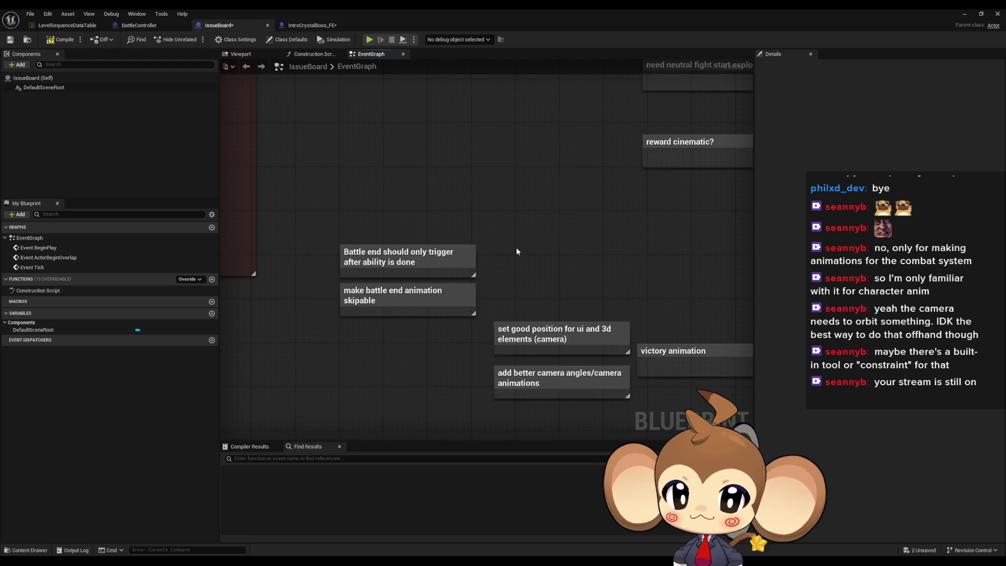
Step: Add a note 'end fade should happen while camera is moving', aligned with the others
{"action": "key", "text": "c"}
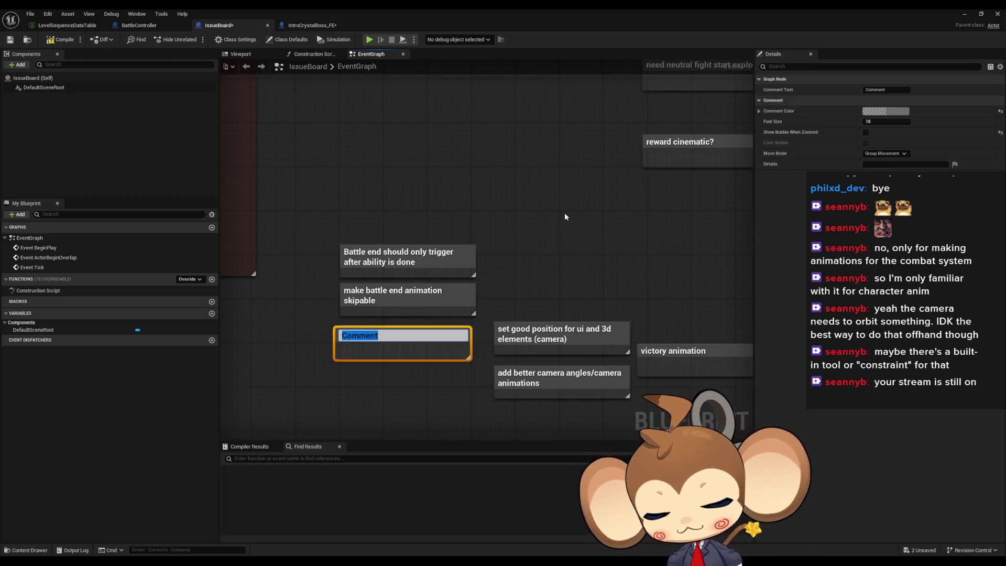
{"action": "type", "text": "Blackfade"}
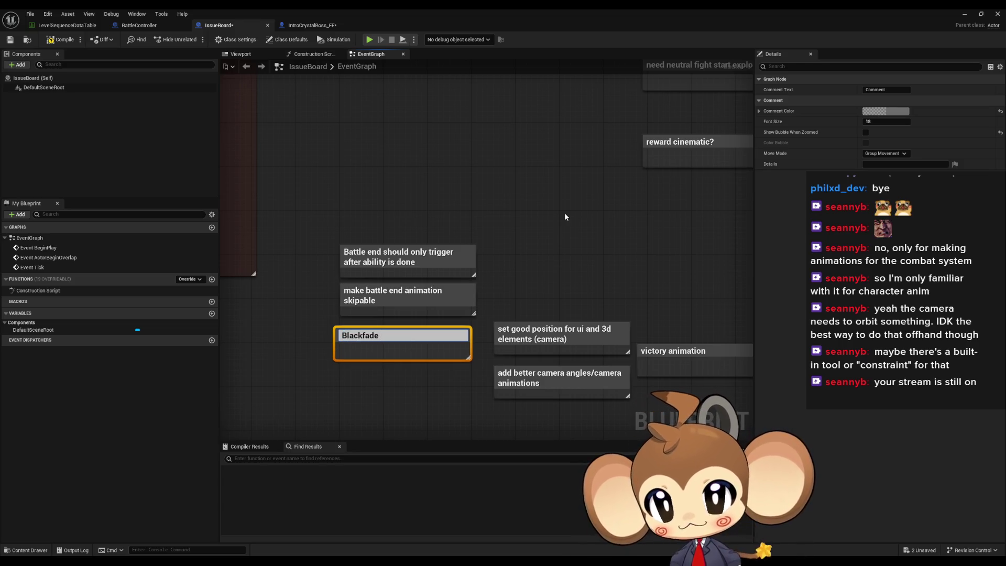
{"action": "key", "text": "BackSpace"}
{"action": "key", "text": "BackSpace"}
{"action": "key", "text": "BackSpace"}
{"action": "type", "text": "en"}
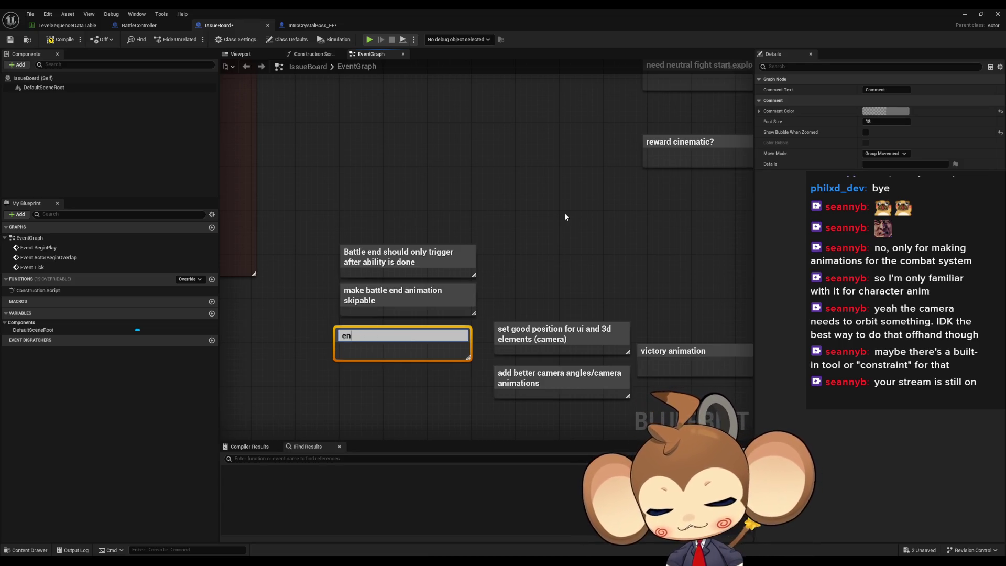
{"action": "type", "text": "d fade should "}
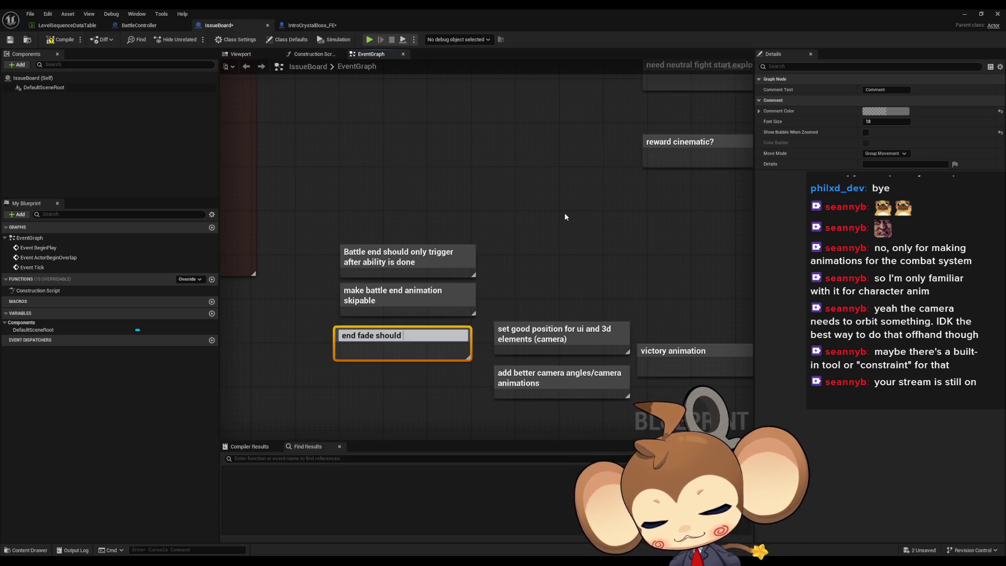
{"action": "type", "text": "happen while"}
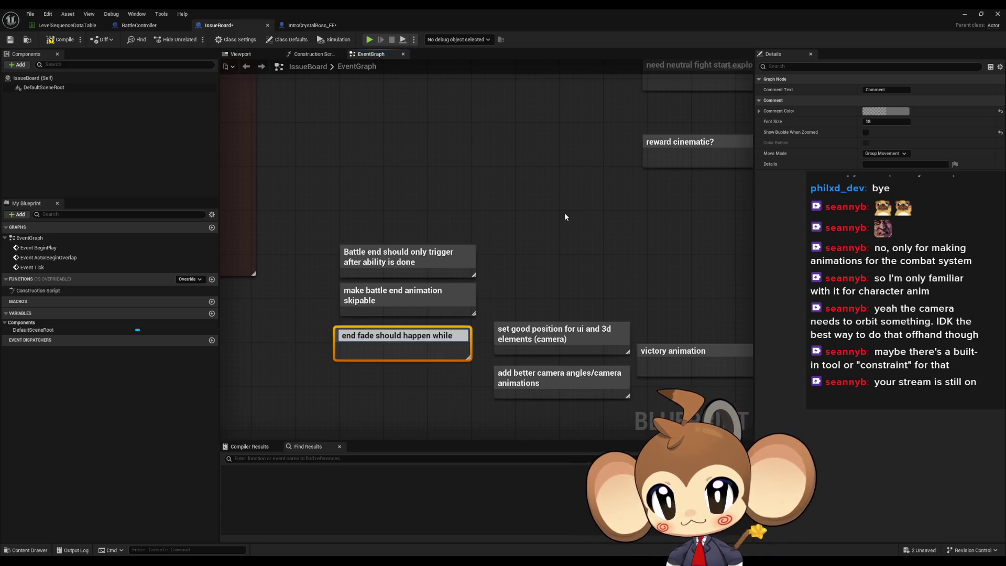
{"action": "type", "text": " camera is"}
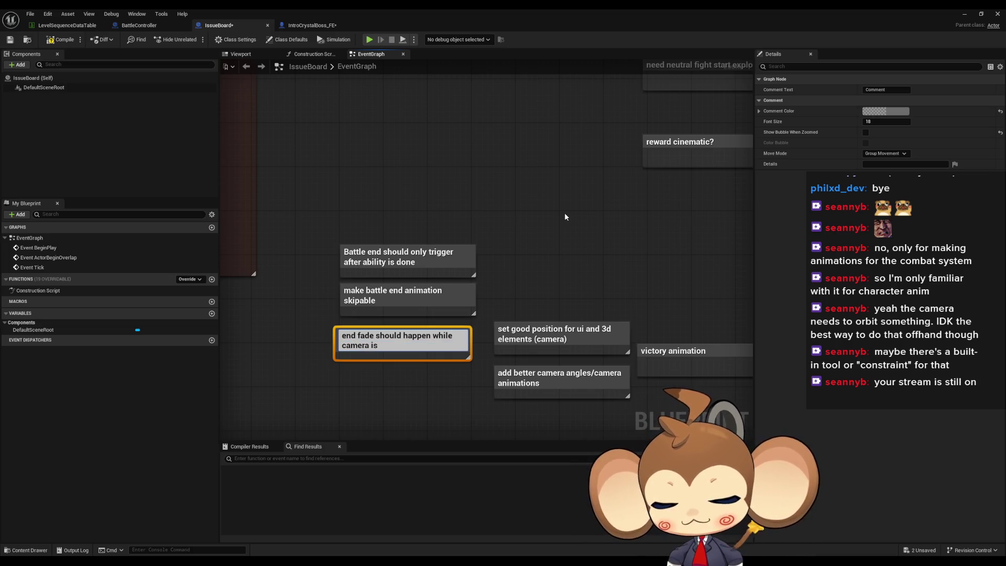
{"action": "type", "text": " moving"}
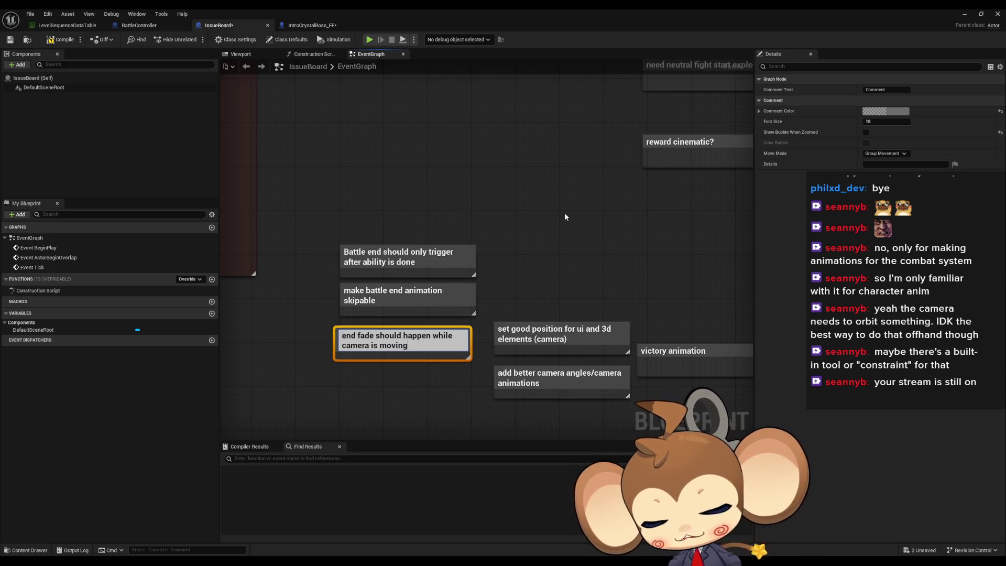
{"action": "key", "text": "Return"}
{"action": "left_click_drag", "start_coordinate": [382, 355], "coordinate": [388, 350]}
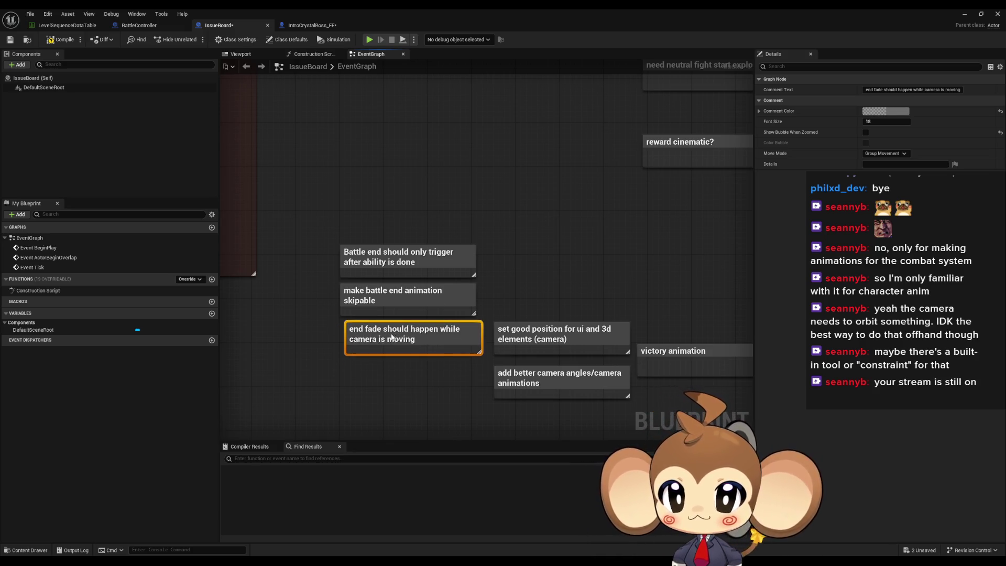
{"action": "left_click", "coordinate": [352, 370]}
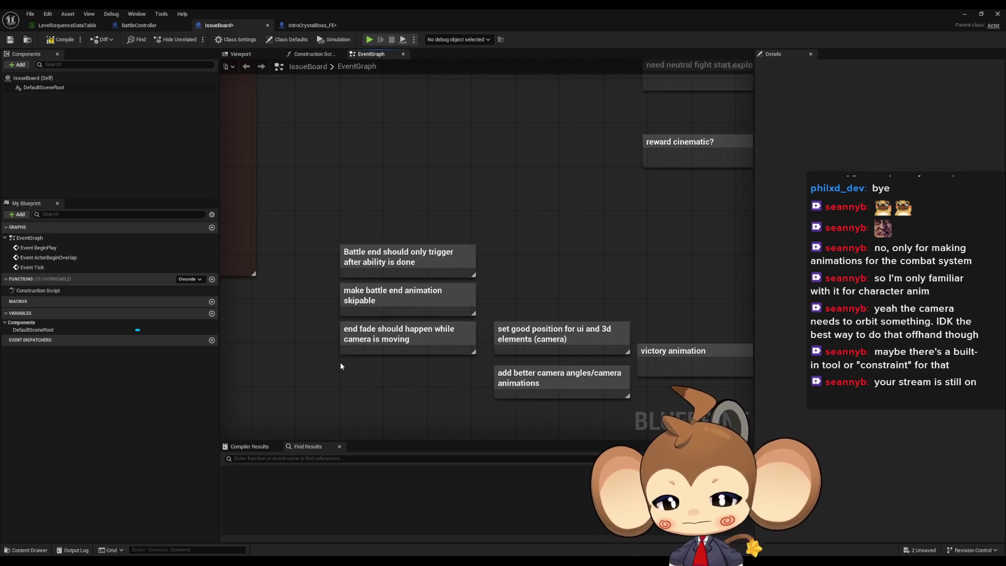
Step: Add a note reading 'use cine camera and make code to add "look at"'
{"action": "type", "text": "c"}
{"action": "type", "text": "use cine camera"}
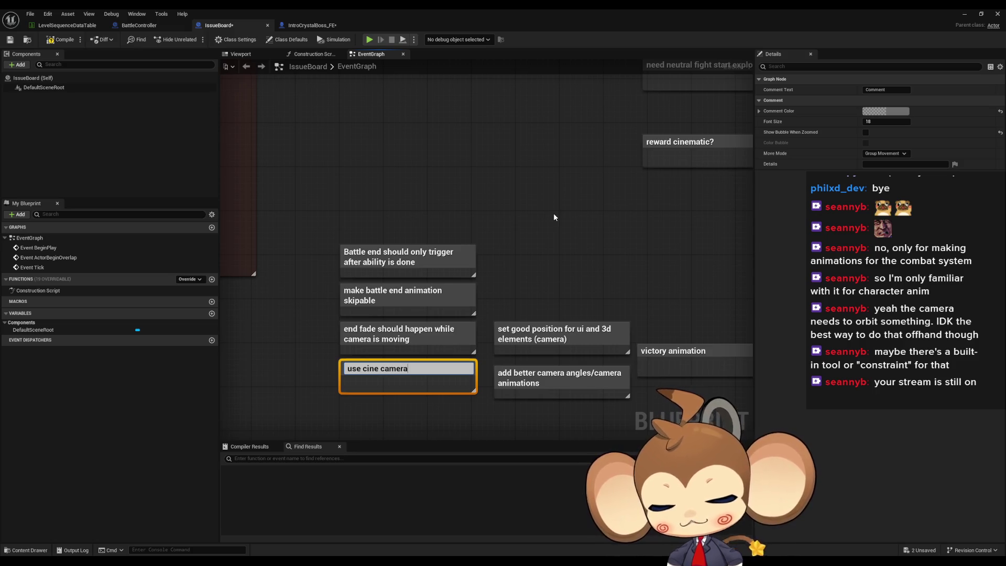
{"action": "type", "text": " and make"}
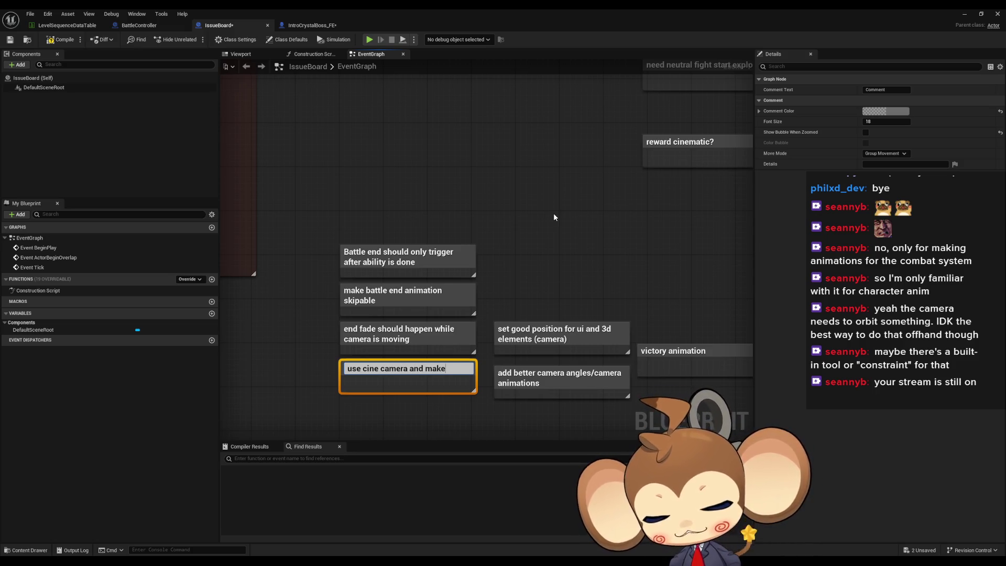
{"action": "type", "text": " code to"}
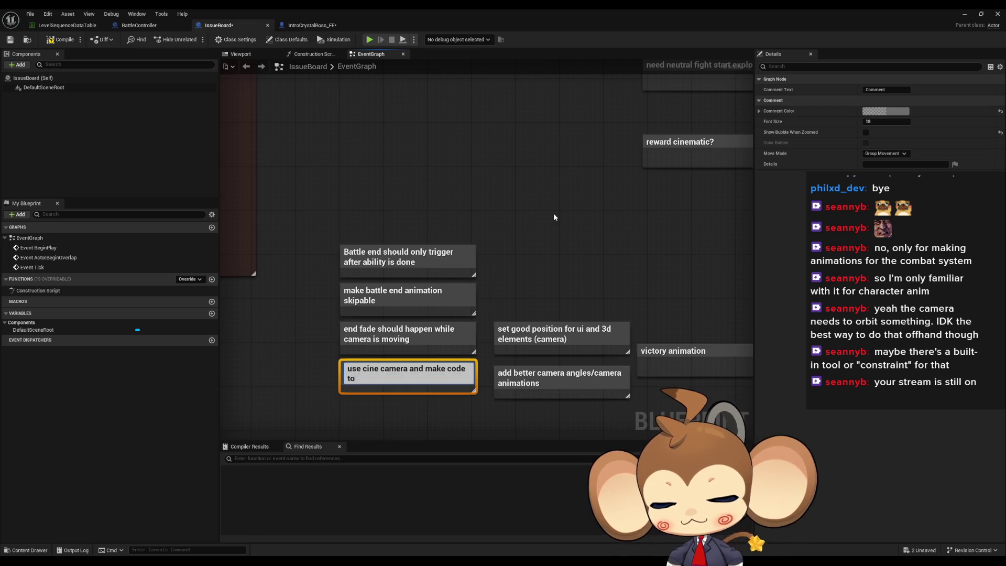
{"action": "type", "text": " add \"look"}
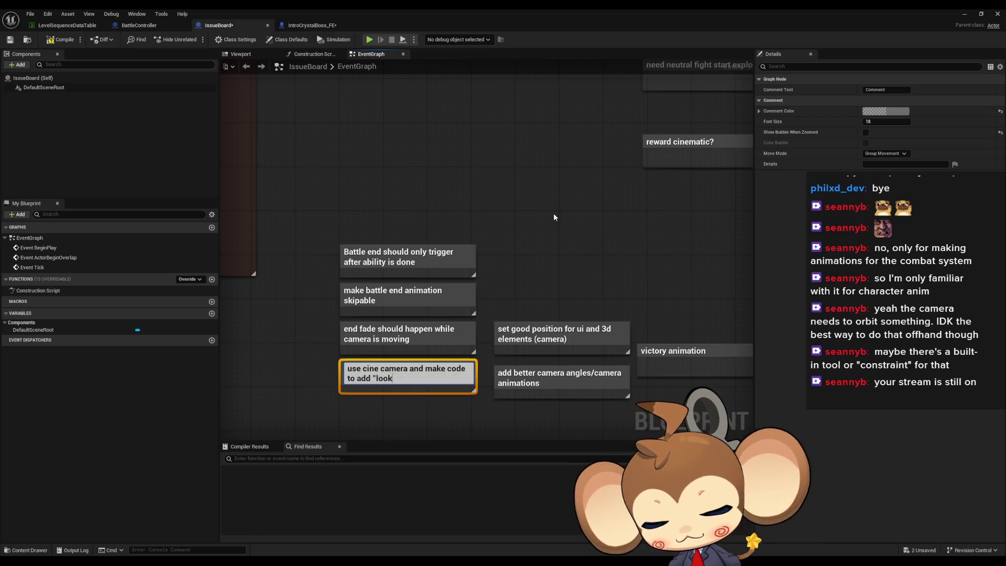
{"action": "type", "text": " at\""}
{"action": "key", "text": "Return"}
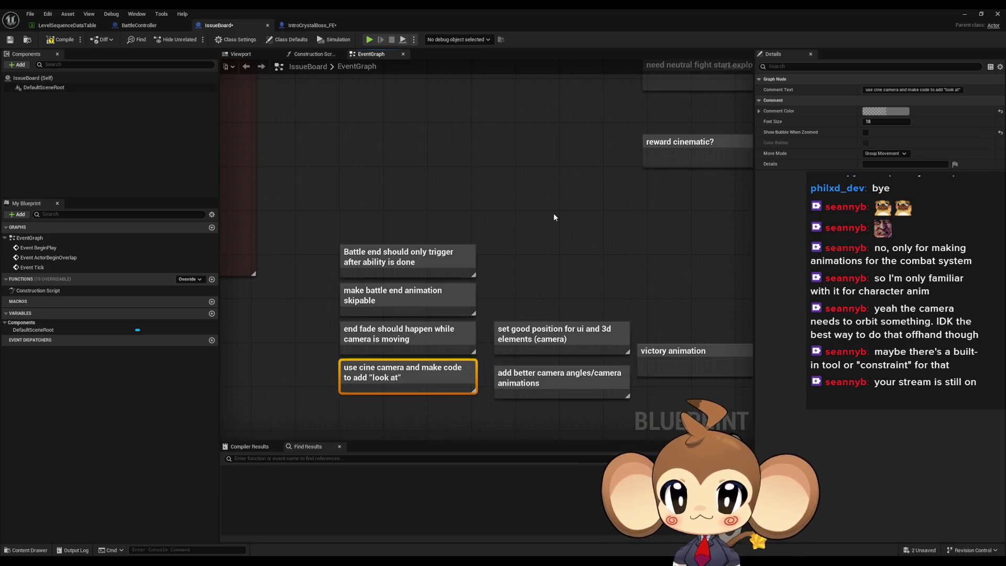
{"action": "left_click", "coordinate": [555, 218]}
Step: Delete the 'set good position', 'add better camera angles' and 'victory animation' notes
{"action": "mouse_move", "coordinate": [545, 282]}
{"action": "left_mouse_down"}
{"action": "mouse_move", "coordinate": [463, 230]}
{"action": "mouse_move", "coordinate": [428, 227]}
{"action": "mouse_move", "coordinate": [427, 240]}
{"action": "mouse_move", "coordinate": [449, 274]}
{"action": "mouse_move", "coordinate": [484, 224]}
{"action": "left_mouse_up"}
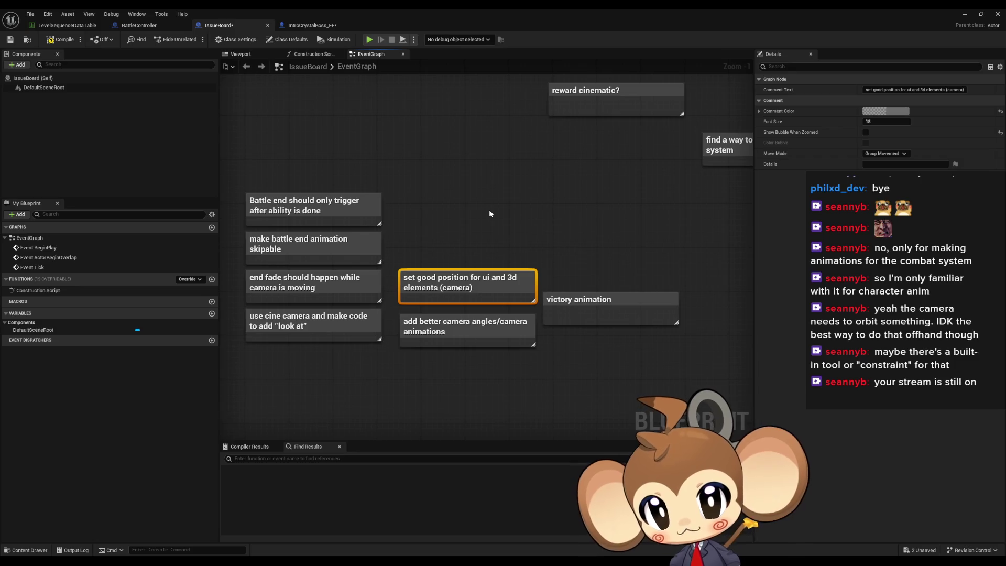
{"action": "key", "text": "Delete"}
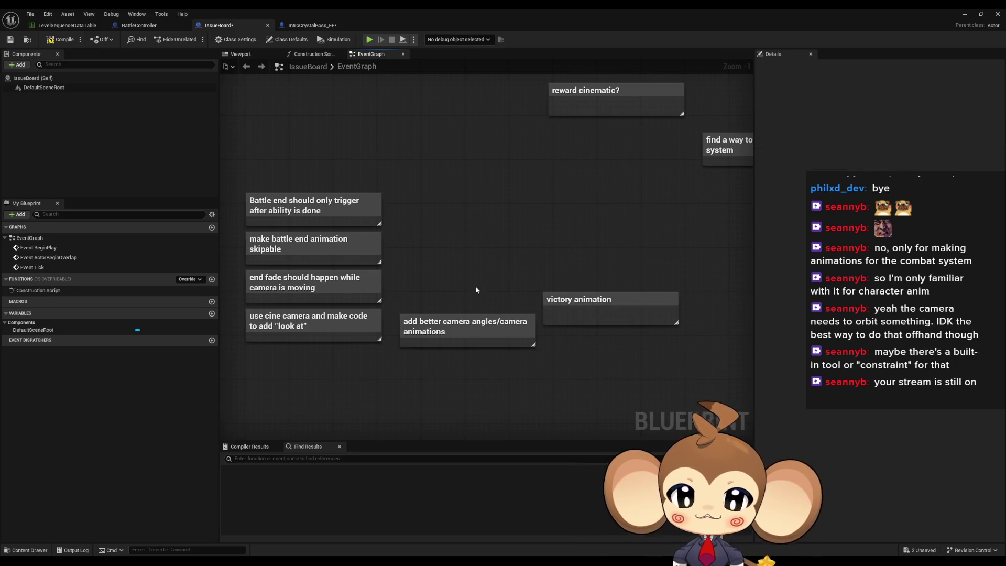
{"action": "left_click_drag", "start_coordinate": [461, 258], "coordinate": [476, 224]}
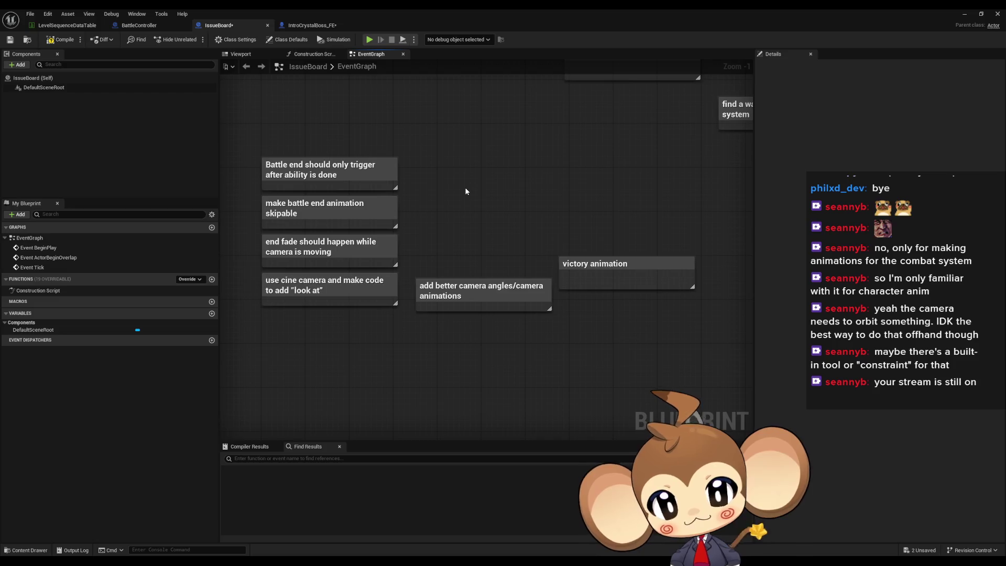
{"action": "left_click", "coordinate": [451, 291]}
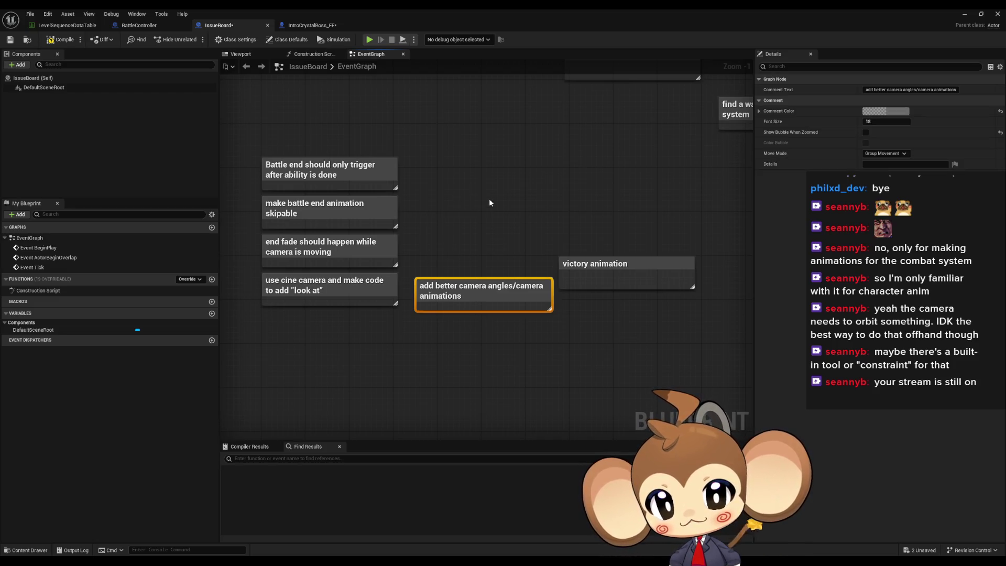
{"action": "key", "text": "Delete"}
{"action": "left_click", "coordinate": [646, 285]}
{"action": "mouse_move", "coordinate": [637, 263]}
{"action": "left_mouse_down"}
{"action": "mouse_move", "coordinate": [544, 257]}
{"action": "mouse_move", "coordinate": [489, 231]}
{"action": "left_mouse_up"}
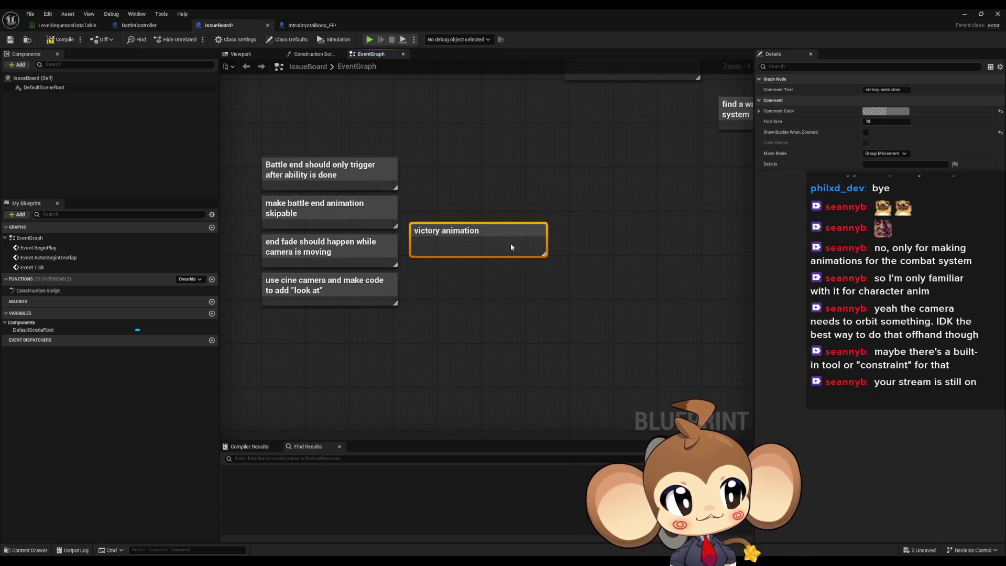
{"action": "key", "text": "Delete"}
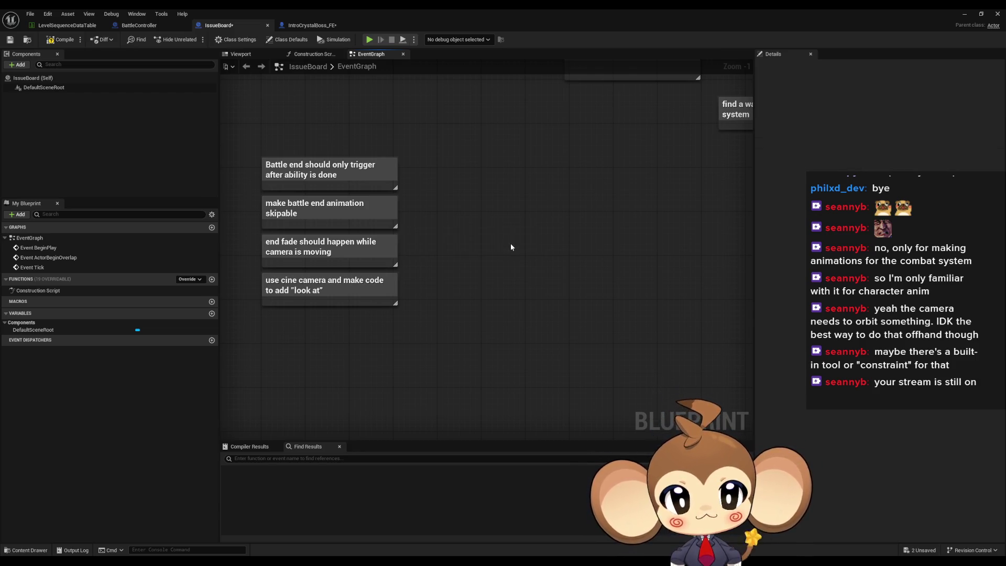
{"action": "scroll", "coordinate": [488, 297], "scroll_direction": "down", "scroll_amount": 4}
{"action": "mouse_move", "coordinate": [489, 297]}
{"action": "left_mouse_down"}
{"action": "mouse_move", "coordinate": [535, 320]}
{"action": "mouse_move", "coordinate": [513, 355]}
{"action": "mouse_move", "coordinate": [524, 321]}
{"action": "mouse_move", "coordinate": [512, 329]}
{"action": "left_mouse_up"}
{"action": "left_click_drag", "start_coordinate": [466, 351], "coordinate": [388, 275]}
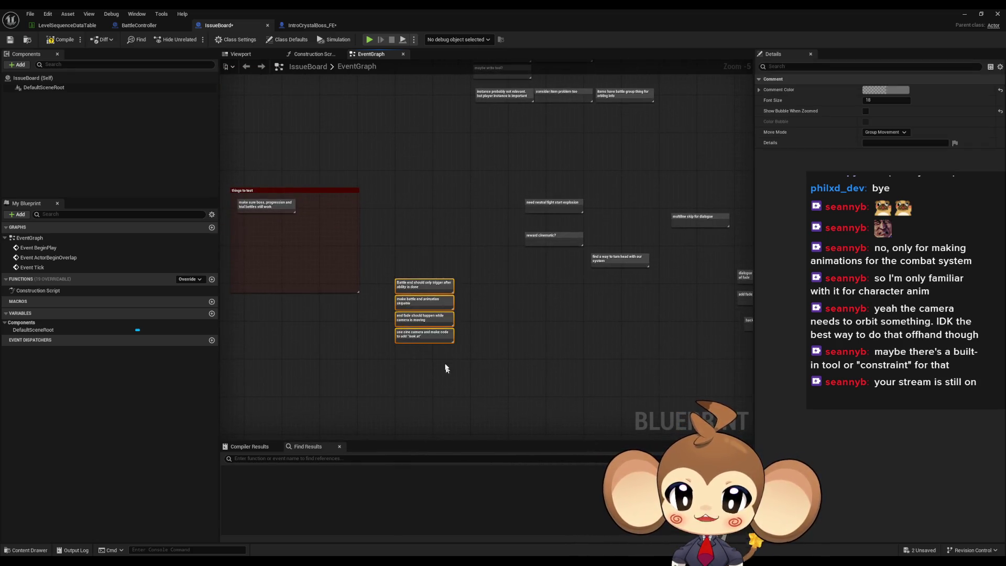
{"action": "key", "text": "Home"}
{"action": "left_click", "coordinate": [556, 346]}
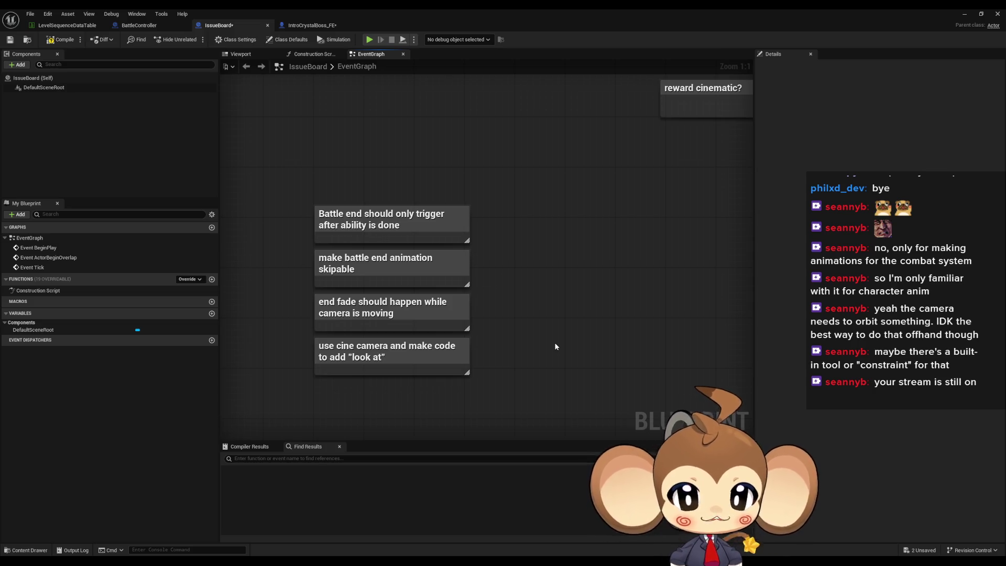
{"action": "left_click_drag", "start_coordinate": [379, 140], "coordinate": [526, 410]}
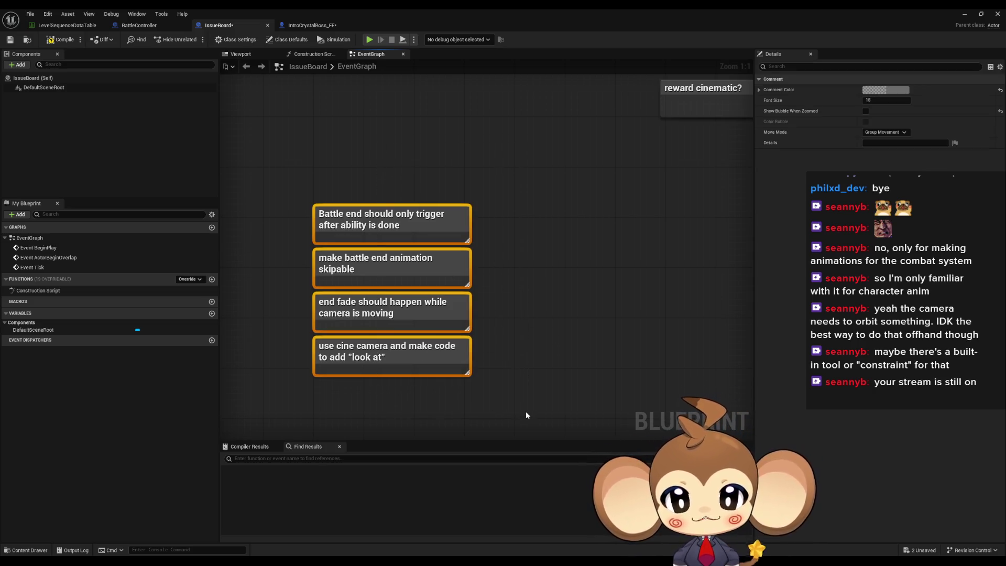
{"action": "left_click", "coordinate": [575, 365]}
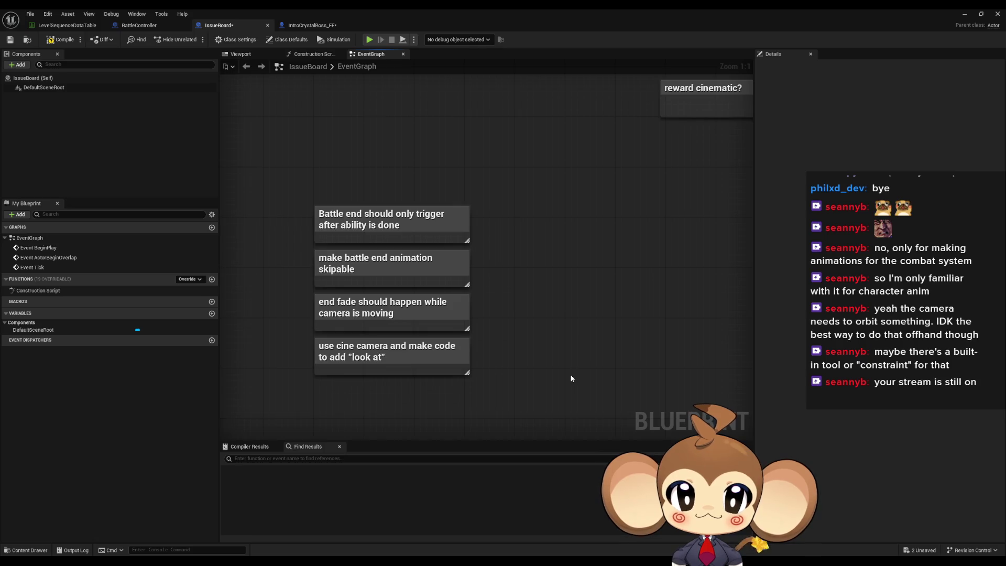
{"action": "scroll", "coordinate": [577, 285], "scroll_direction": "down", "scroll_amount": 3}
{"action": "left_click_drag", "start_coordinate": [585, 267], "coordinate": [344, 294]}
{"action": "scroll", "coordinate": [343, 294], "scroll_direction": "up", "scroll_amount": 3}
{"action": "left_click_drag", "start_coordinate": [345, 143], "coordinate": [492, 200]}
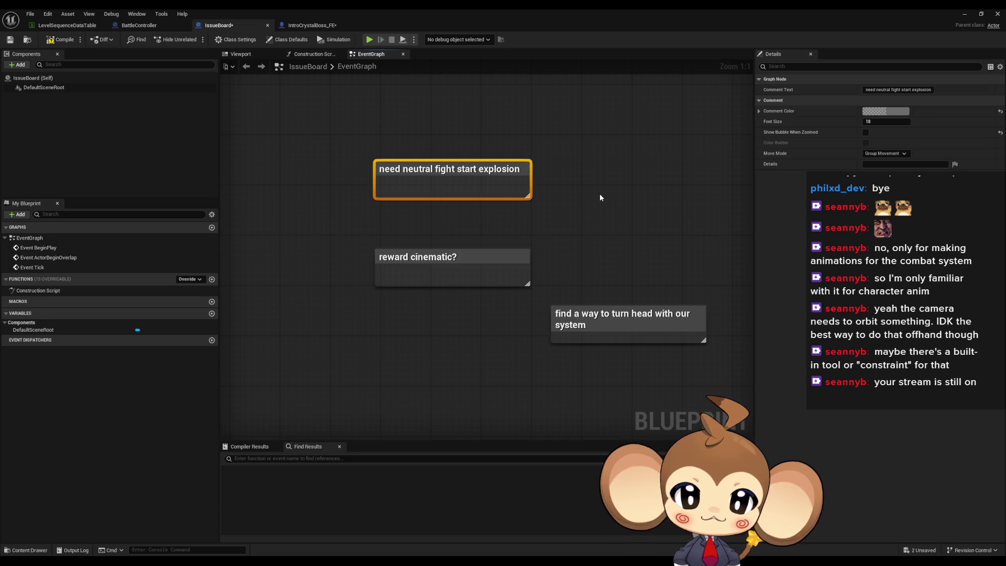
{"action": "scroll", "coordinate": [600, 197], "scroll_direction": "down", "scroll_amount": 2}
{"action": "mouse_move", "coordinate": [605, 214]}
{"action": "left_mouse_down"}
{"action": "mouse_move", "coordinate": [510, 283]}
{"action": "mouse_move", "coordinate": [352, 282]}
{"action": "mouse_move", "coordinate": [704, 335]}
{"action": "left_mouse_up"}
{"action": "scroll", "coordinate": [510, 283], "scroll_direction": "down", "scroll_amount": 3}
{"action": "mouse_move", "coordinate": [521, 366]}
{"action": "left_mouse_down"}
{"action": "mouse_move", "coordinate": [665, 317]}
{"action": "mouse_move", "coordinate": [545, 298]}
{"action": "left_mouse_up"}
{"action": "scroll", "coordinate": [427, 298], "scroll_direction": "up", "scroll_amount": 4}
{"action": "mouse_move", "coordinate": [370, 170]}
{"action": "left_mouse_down"}
{"action": "mouse_move", "coordinate": [420, 332]}
{"action": "mouse_move", "coordinate": [439, 350]}
{"action": "left_mouse_up"}
{"action": "left_click", "coordinate": [640, 260]}
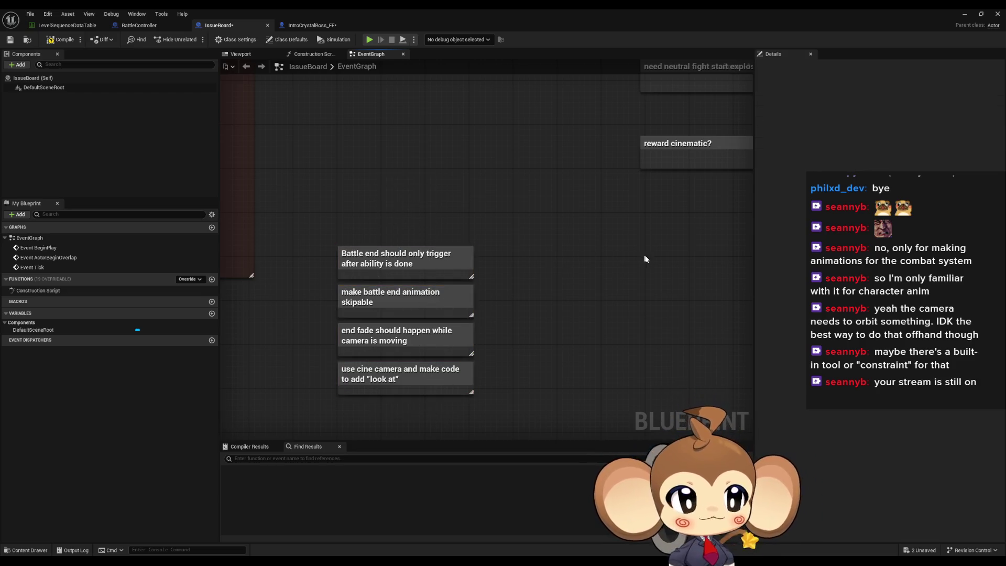